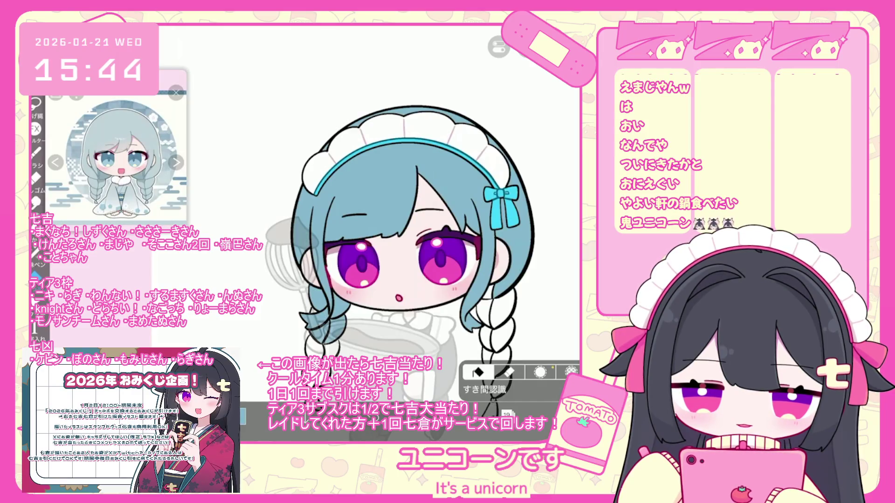
Step: Bucket-fill the left braid with blue, and undo an accidental light-blue background fill
click(329, 349)
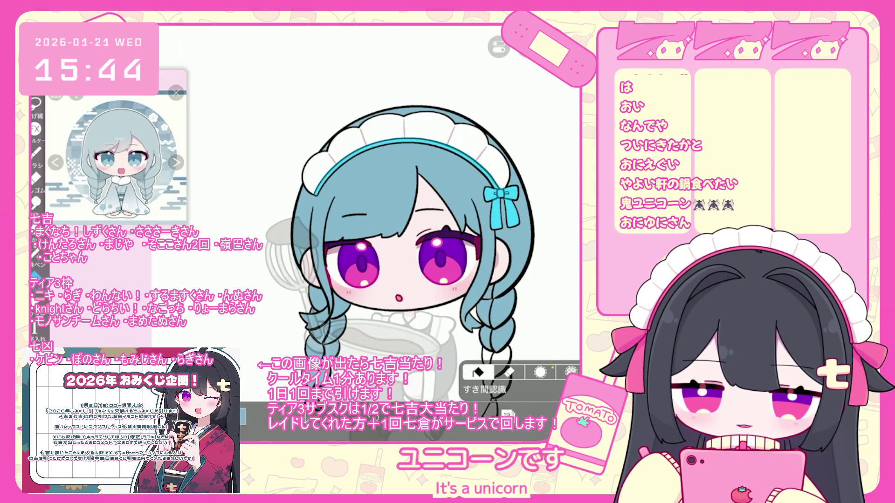
scroll(398, 252, down, 1)
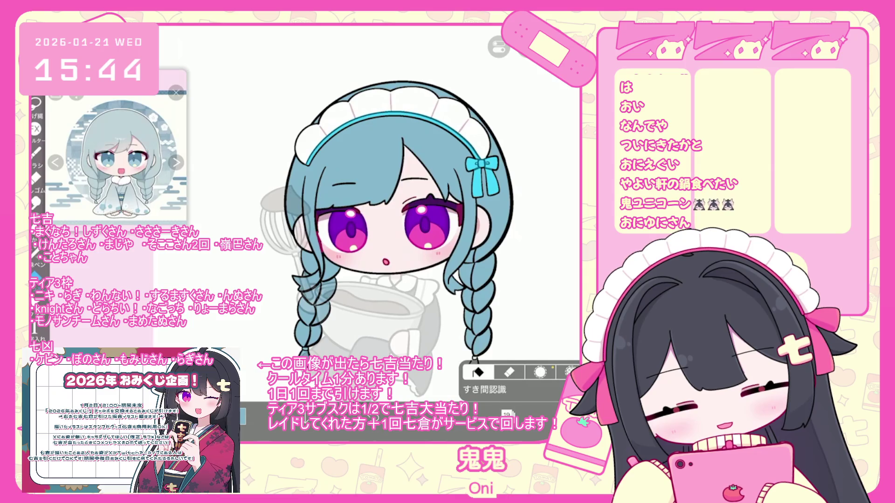
scroll(382, 219, down, 1)
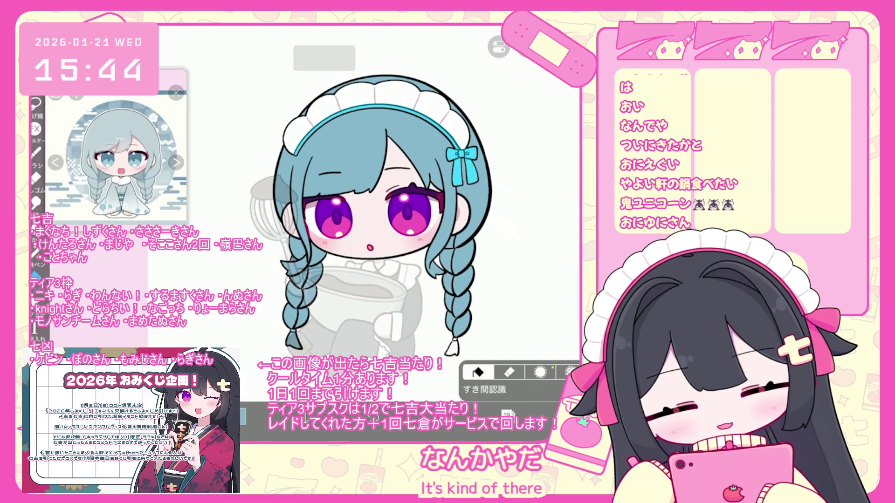
click(536, 232)
key(ctrl+z)
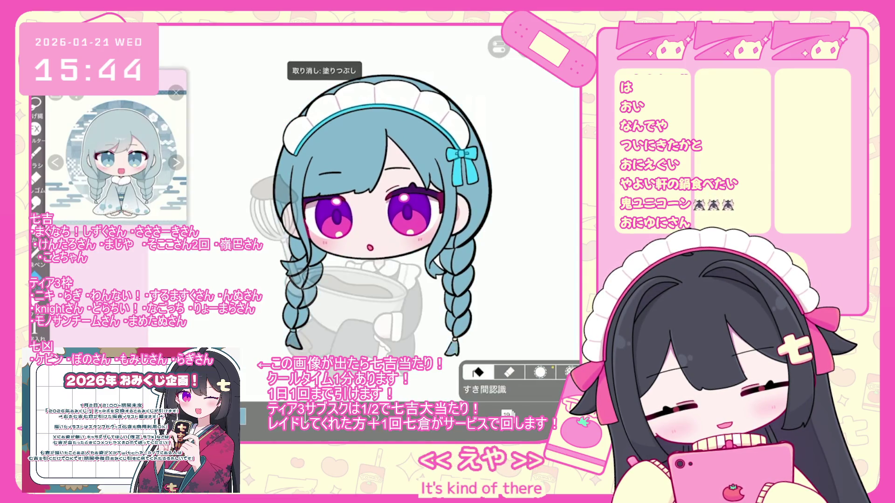
Step: Lower layer 14's opacity to 36%
scroll(378, 215, down, 2)
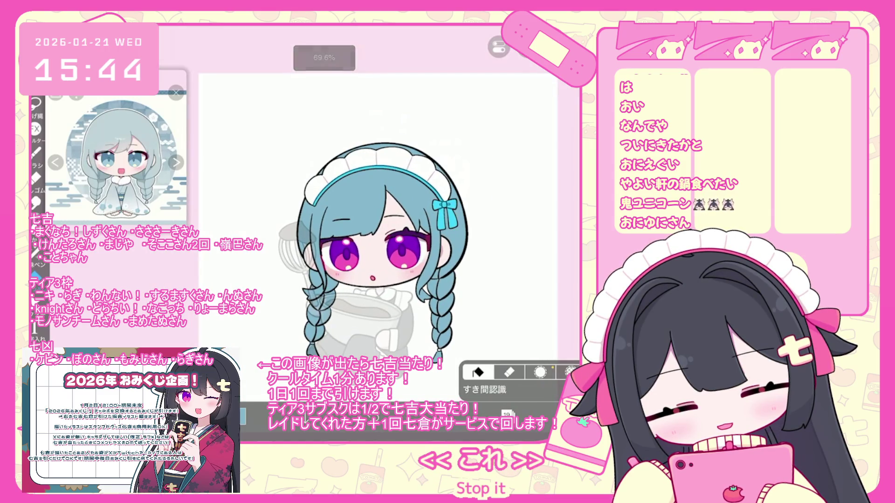
click(507, 414)
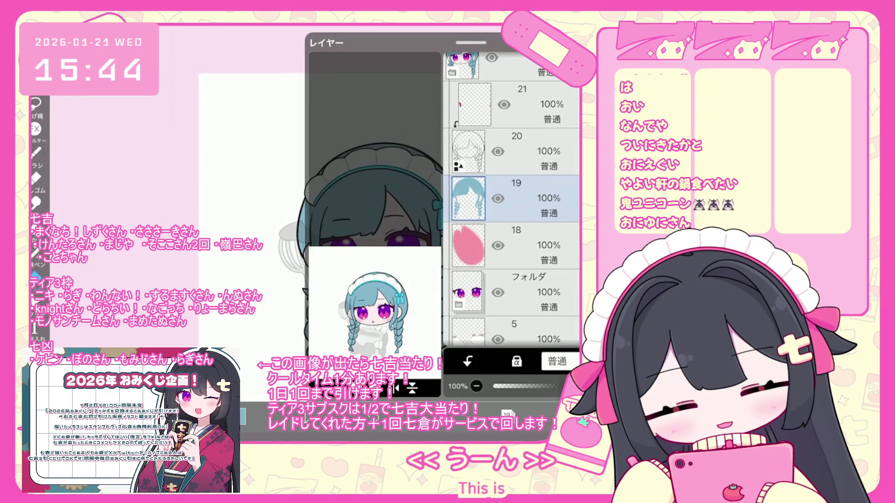
scroll(511, 196, down, 2)
scroll(511, 200, down, 3)
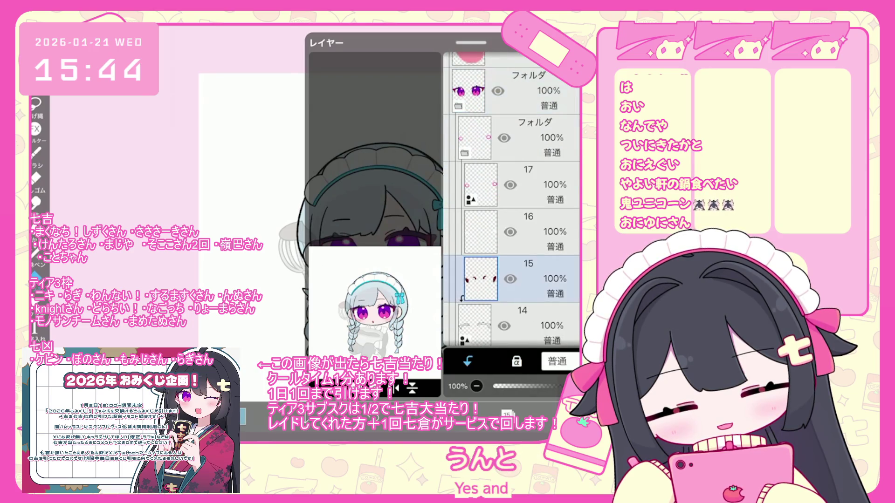
click(517, 322)
drag(559, 386, 530, 386)
scroll(511, 200, down, 3)
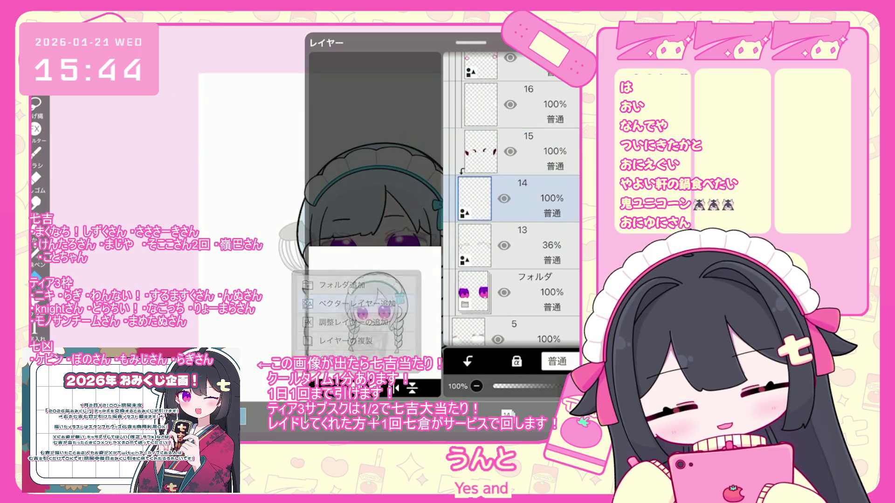
Step: Check the colour and brush settings, then return to the canvas
click(485, 414)
click(35, 152)
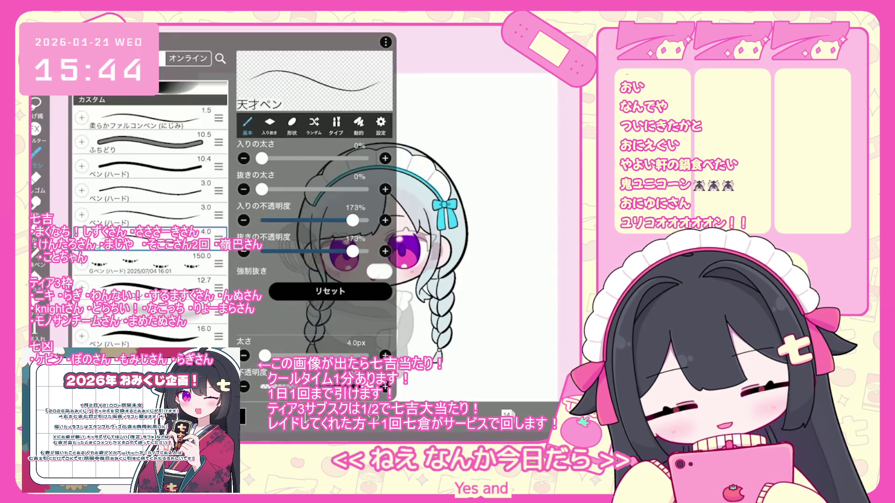
click(36, 152)
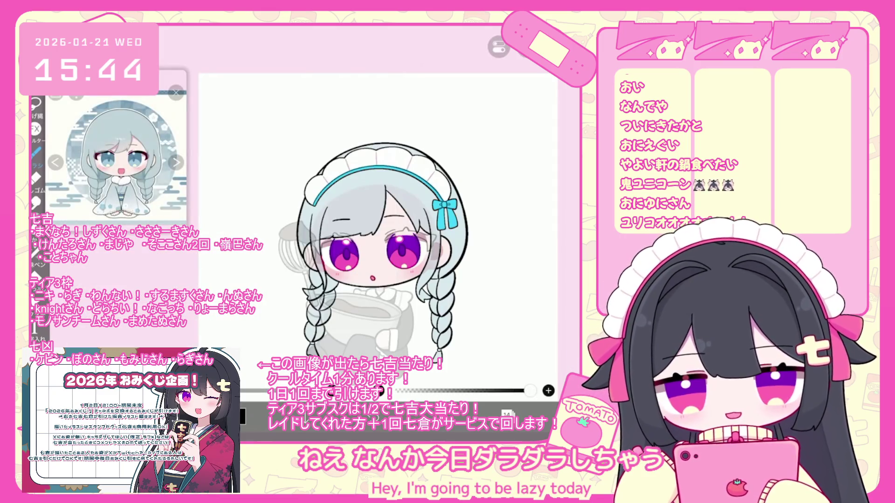
scroll(427, 227, up, 5)
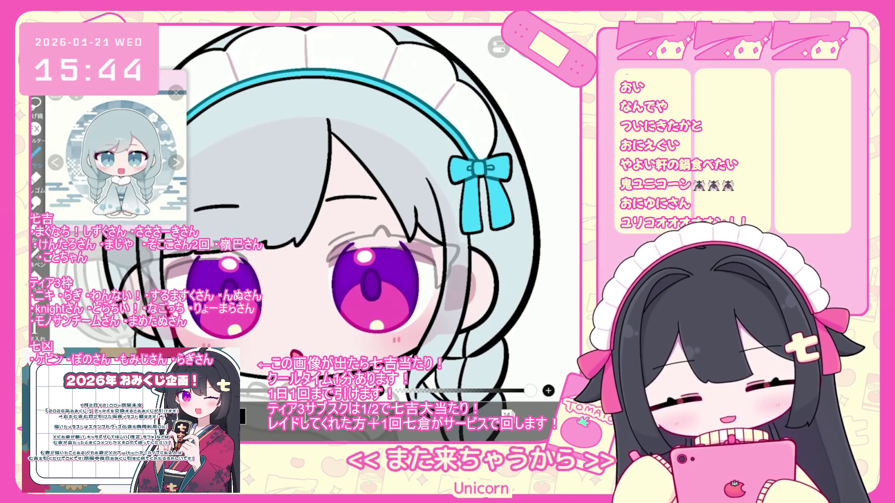
Step: Undo the faint stray strokes drawn around the eye
scroll(466, 196, up, 2)
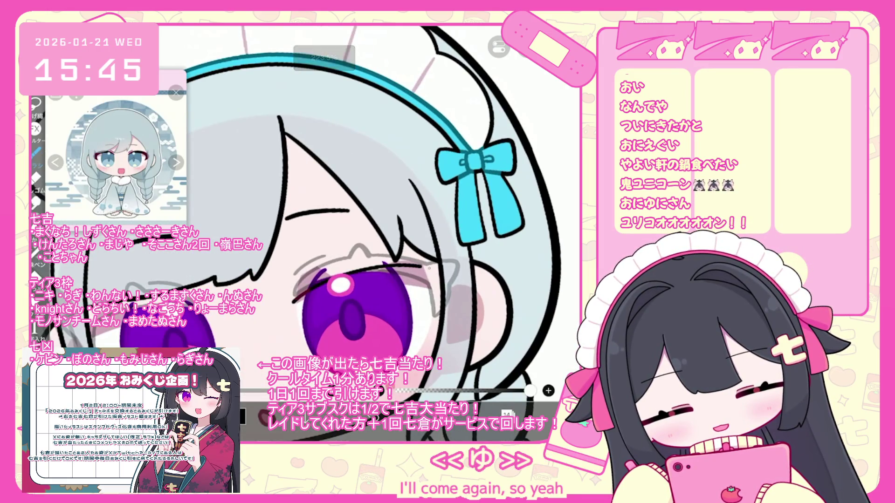
key(ctrl+z)
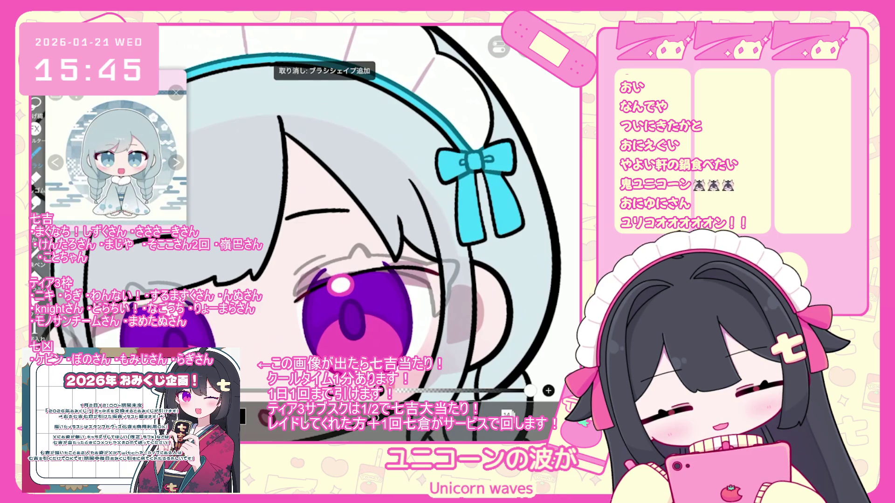
key(ctrl+z)
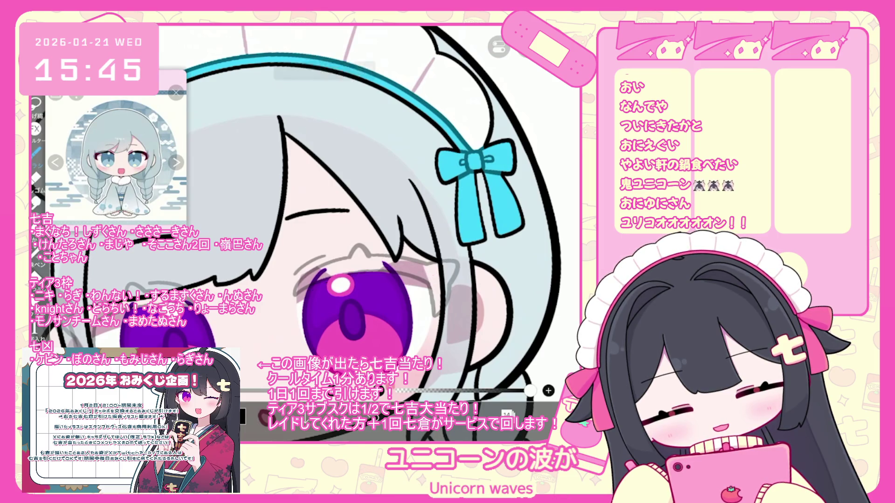
scroll(326, 233, up, 2)
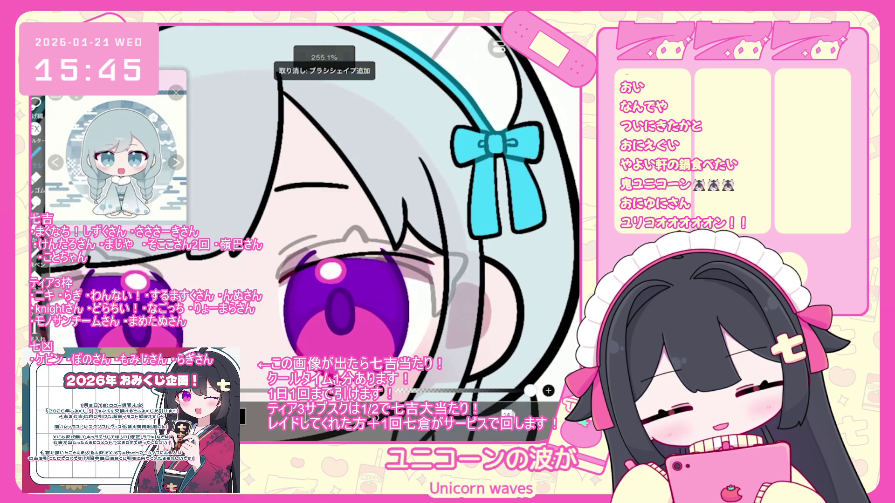
key(ctrl+z)
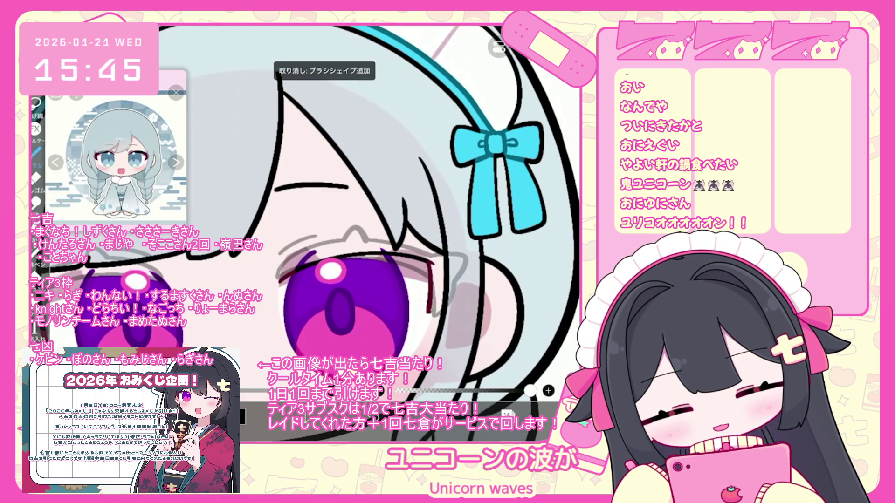
scroll(307, 221, down, 2)
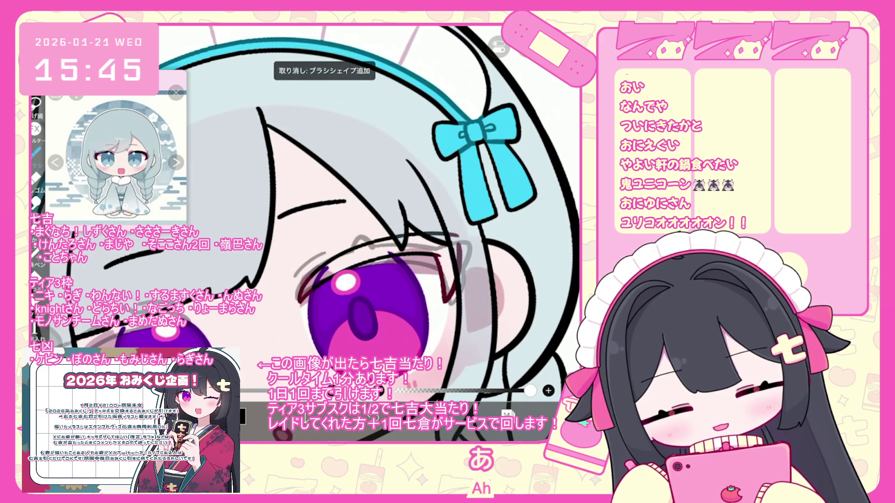
scroll(303, 209, up, 2)
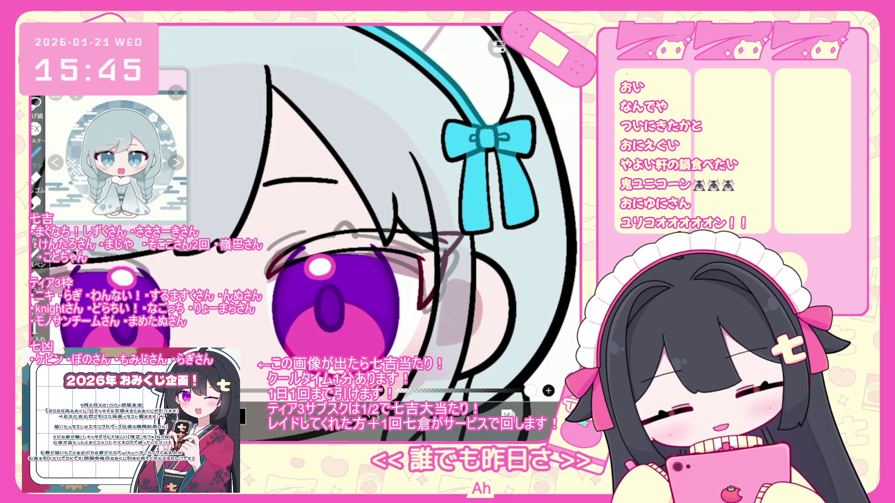
key(ctrl+z)
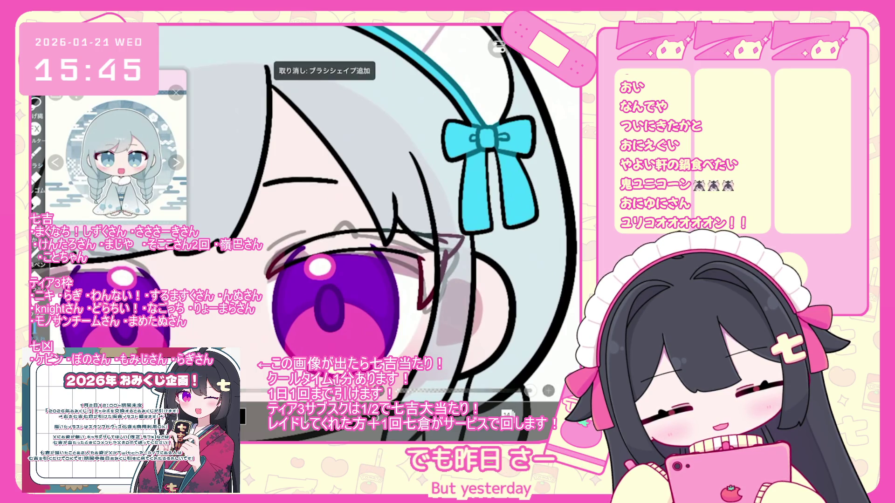
scroll(303, 210, up, 2)
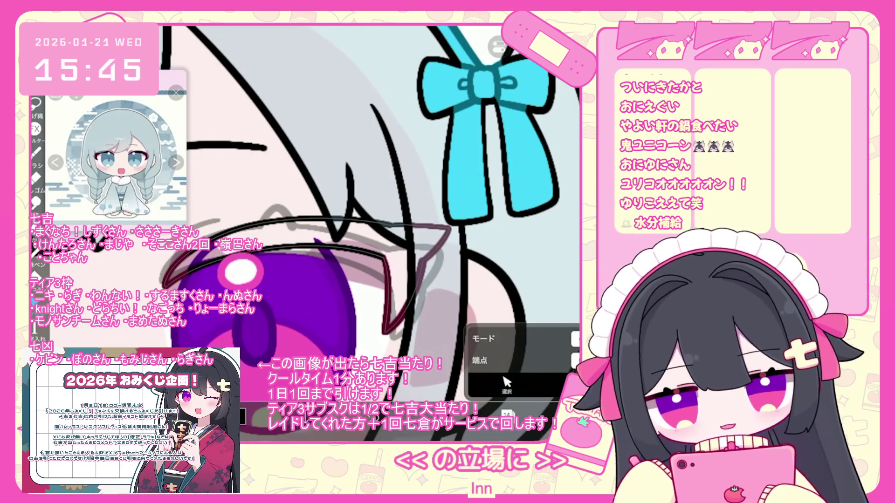
Step: Undo the reddish eyelash stroke and the small marks beside it
scroll(368, 219, down, 2)
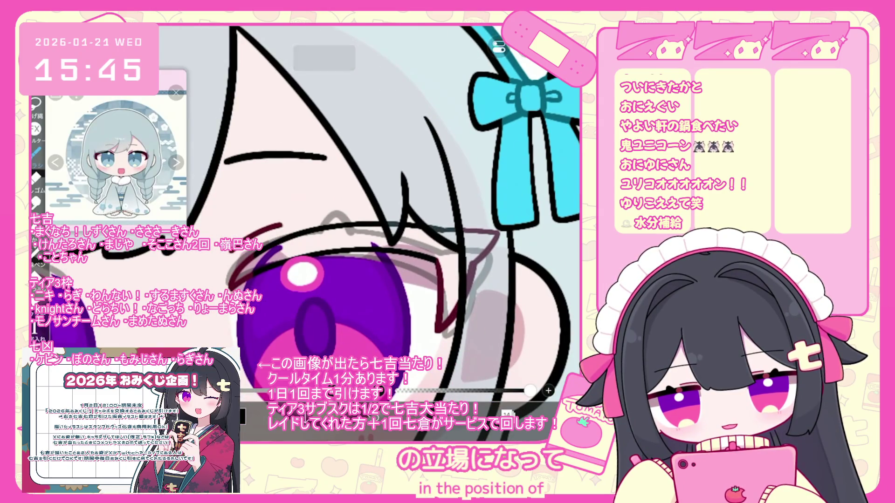
key(ctrl+z)
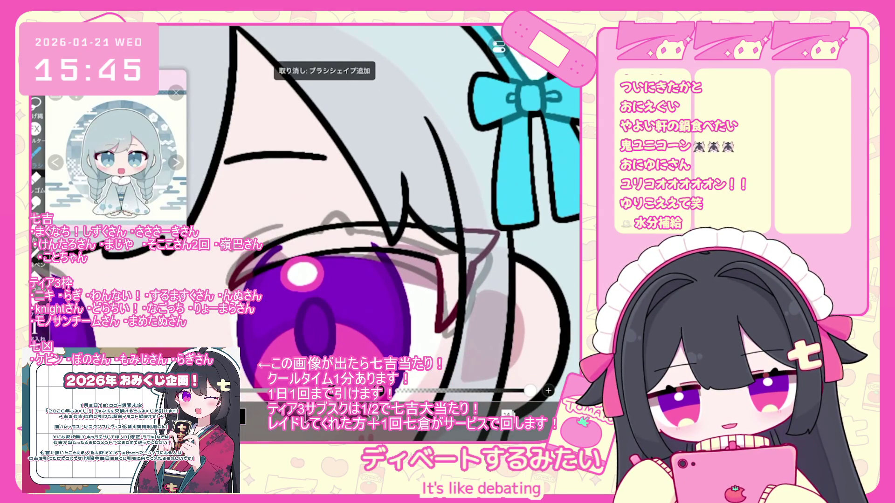
key(ctrl+z)
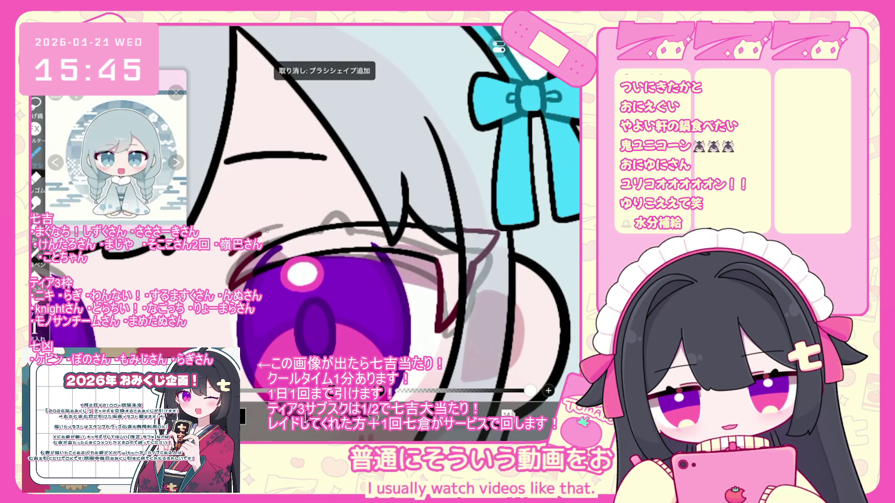
key(ctrl+z)
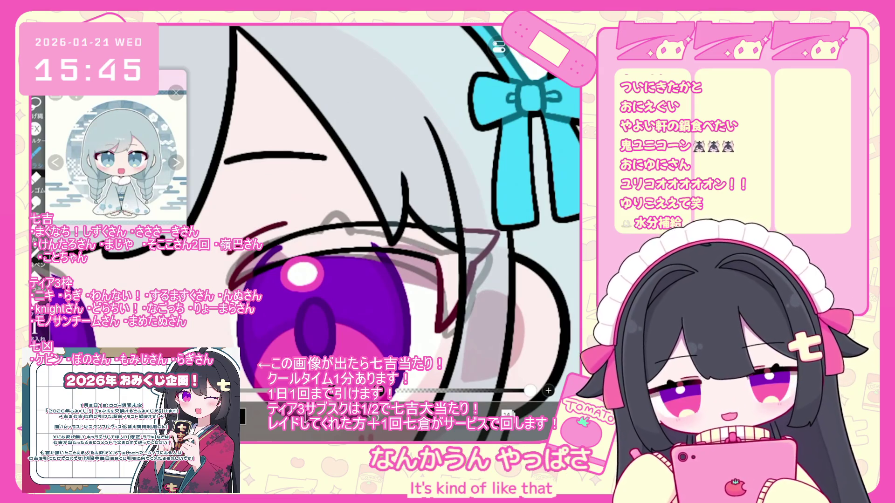
scroll(307, 219, down, 3)
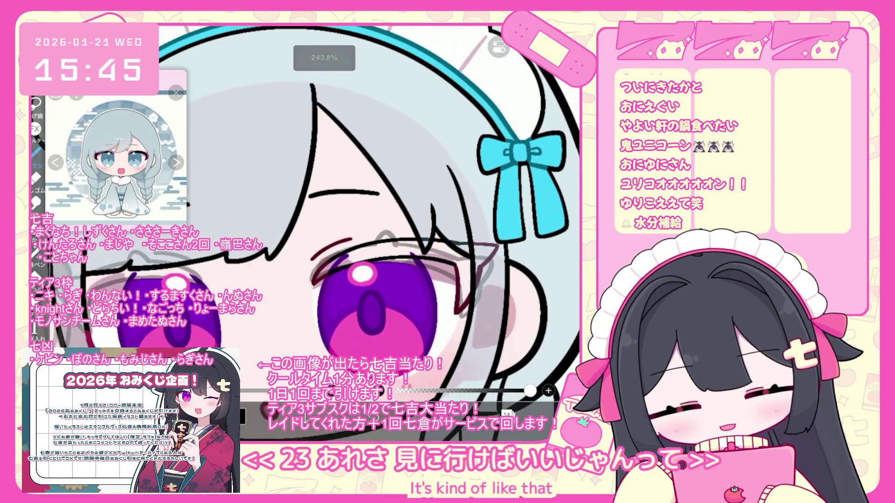
Step: Nudge the eyelash lines slightly down with the selection tool (M), then show the layer list
key(m)
drag(403, 279, 403, 279)
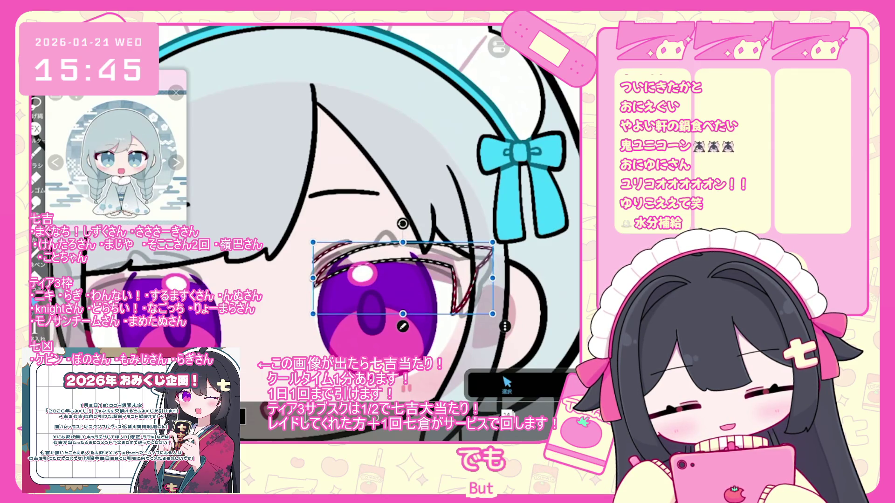
scroll(368, 233, down, 5)
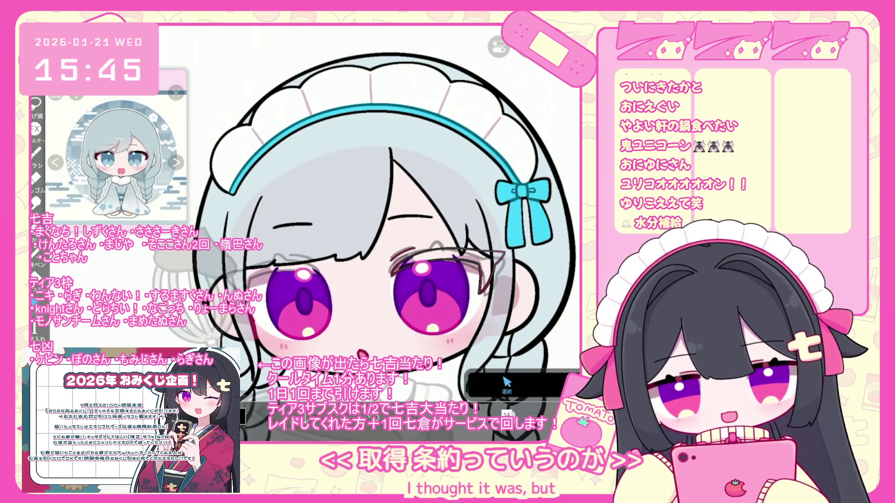
scroll(368, 233, up, 5)
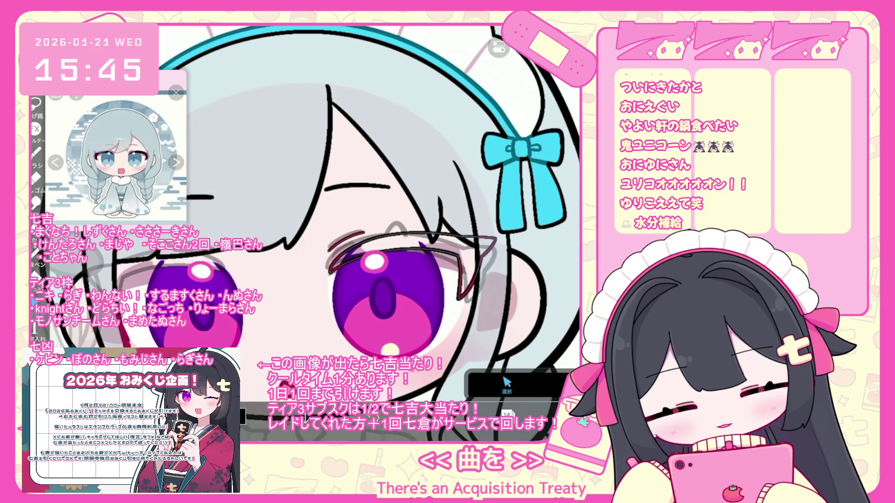
click(507, 413)
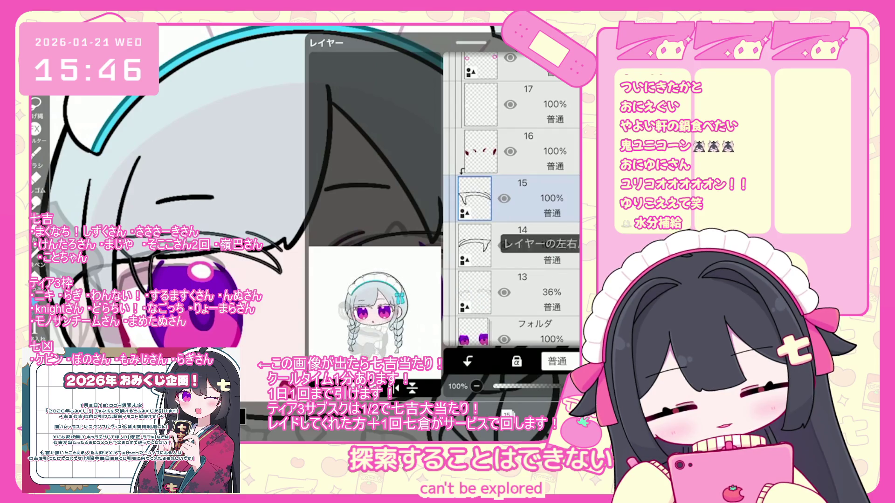
Step: Reopen the layer list to pick layer 6, the eye highlight layer
click(507, 413)
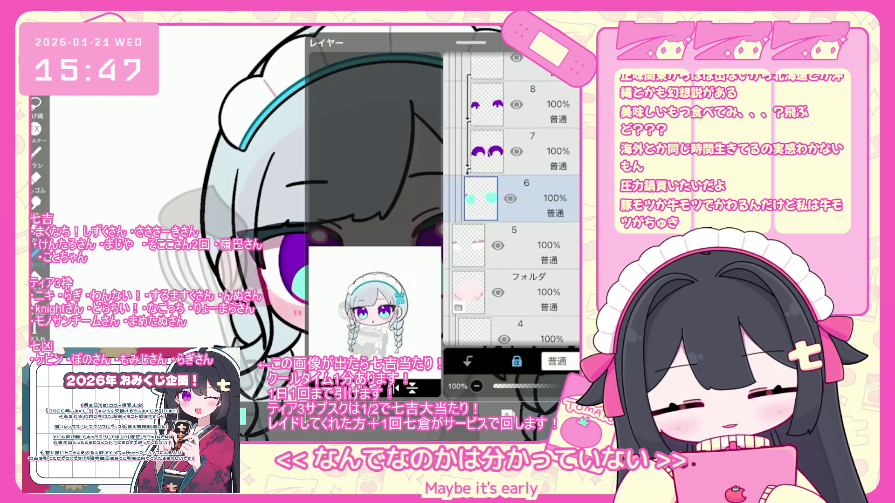
Step: Select layer 7, which holds the purple iris shapes
click(541, 152)
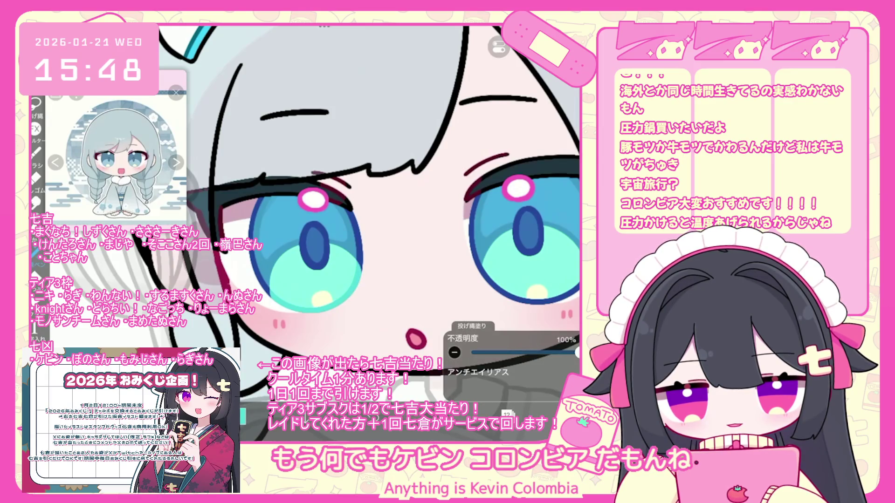
Step: On layer 17, lasso-fill the left eye highlight with light cyan
scroll(326, 186, right, 5)
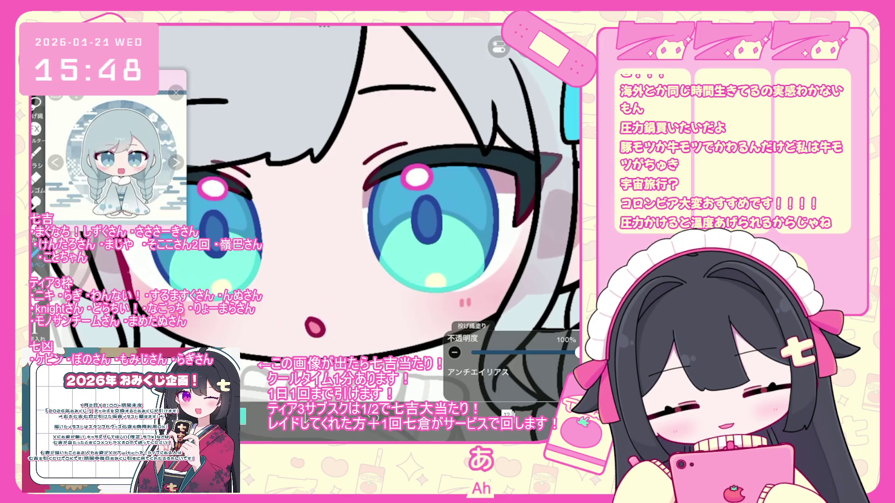
scroll(314, 219, down, 5)
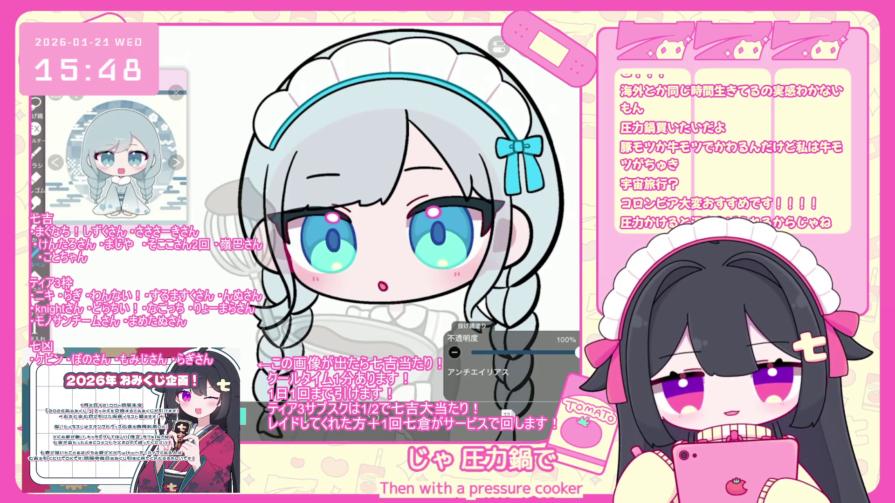
click(507, 414)
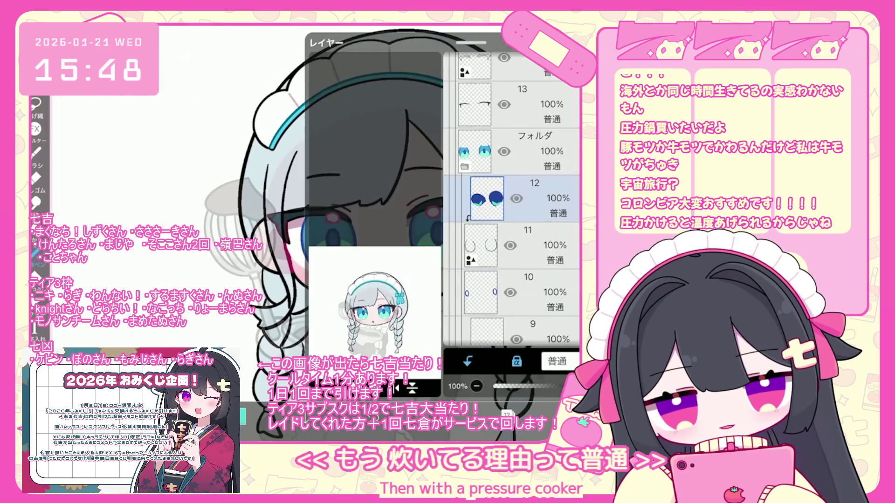
scroll(513, 201, up, 5)
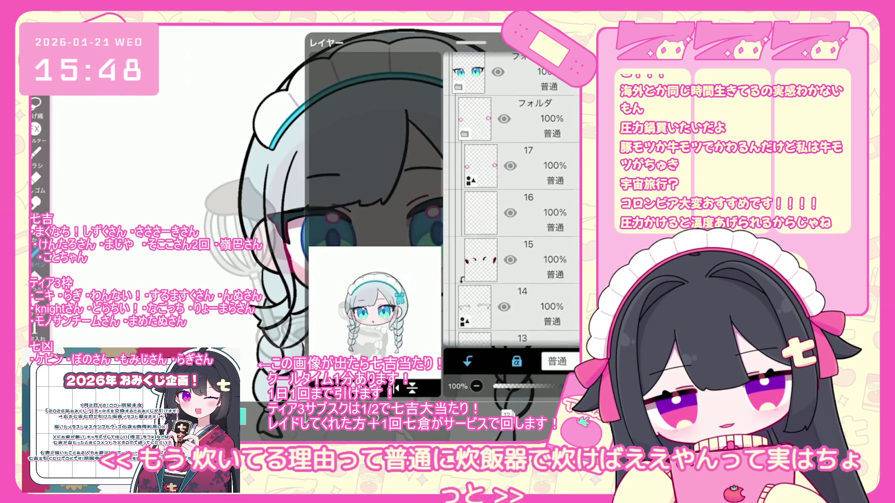
click(526, 191)
click(435, 260)
click(507, 414)
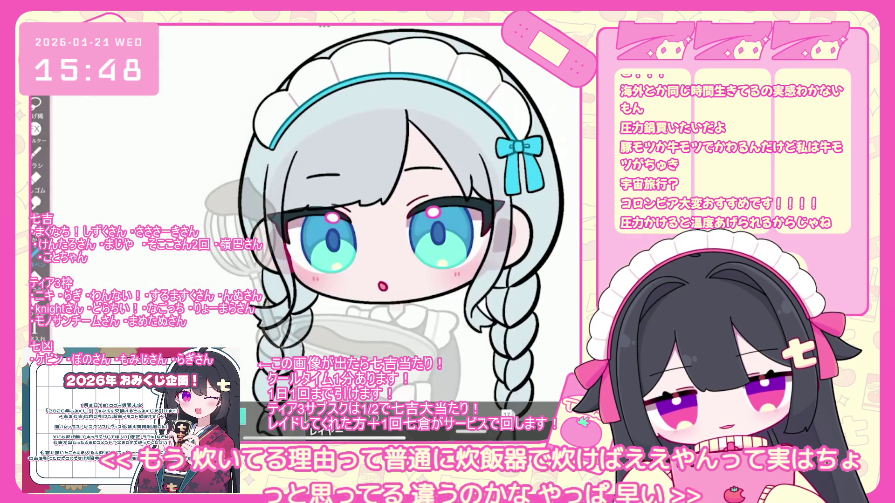
click(35, 251)
drag(326, 212, 338, 223)
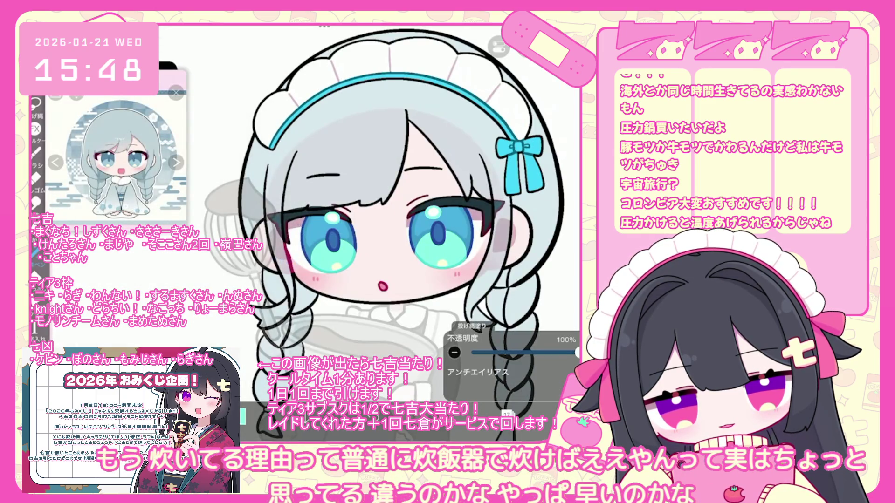
scroll(410, 233, down, 3)
Step: Raise hair colour layer 19's opacity to 100% and bring up the colour wheel
click(507, 414)
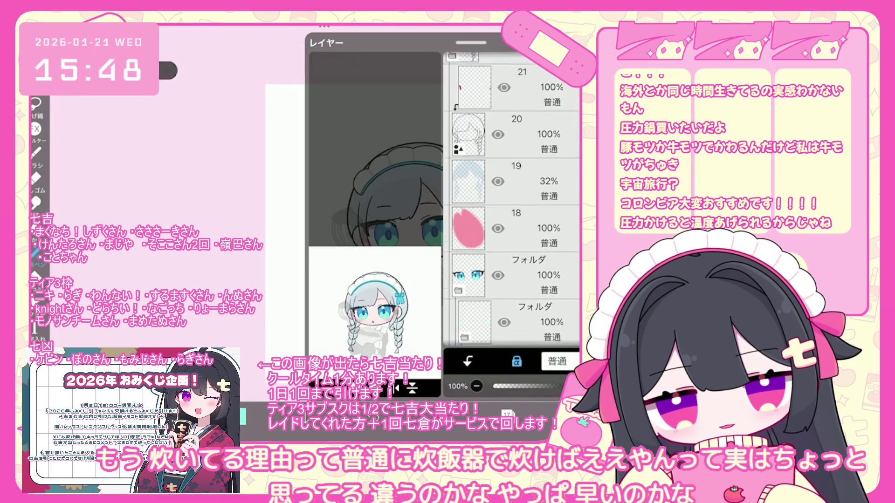
scroll(513, 200, up, 2)
click(512, 252)
drag(503, 386, 573, 387)
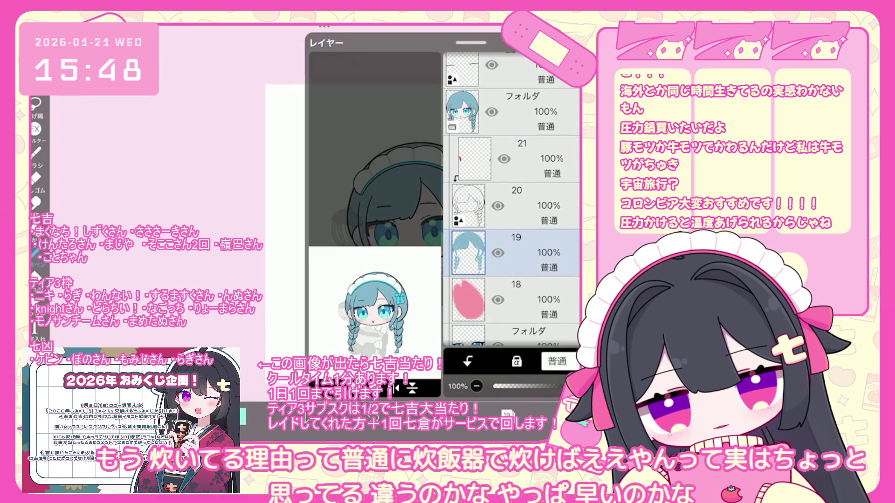
click(507, 414)
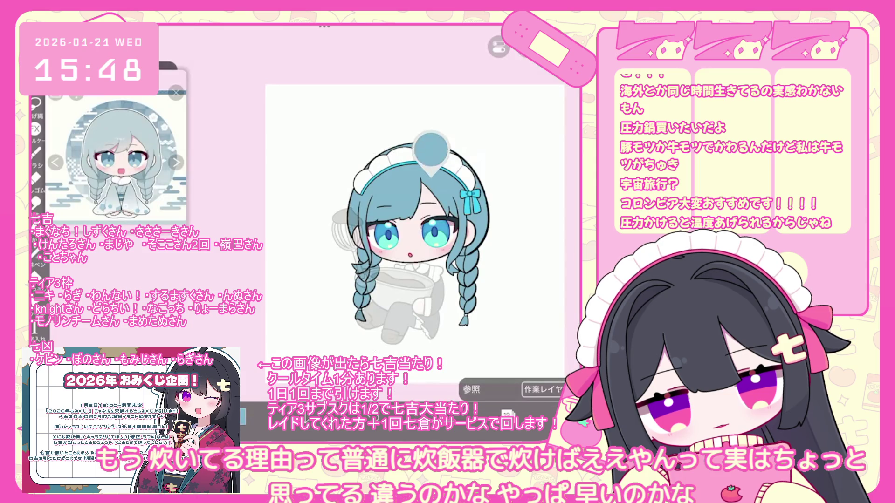
click(476, 414)
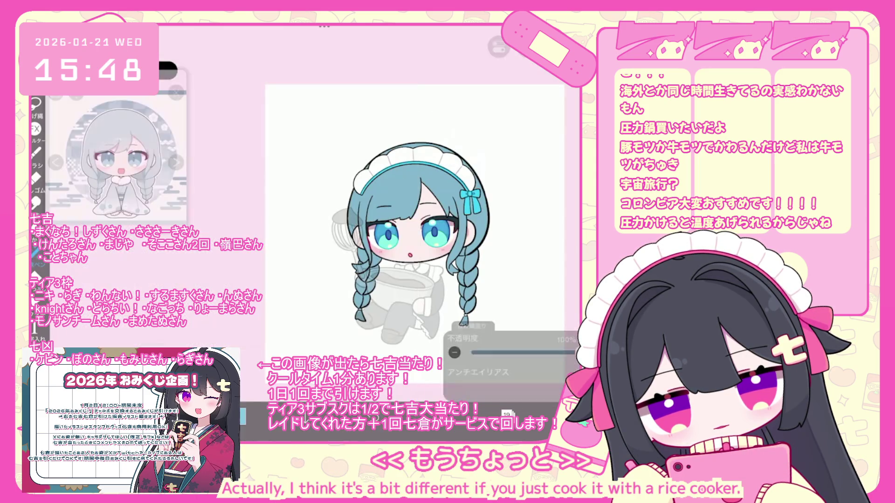
click(475, 414)
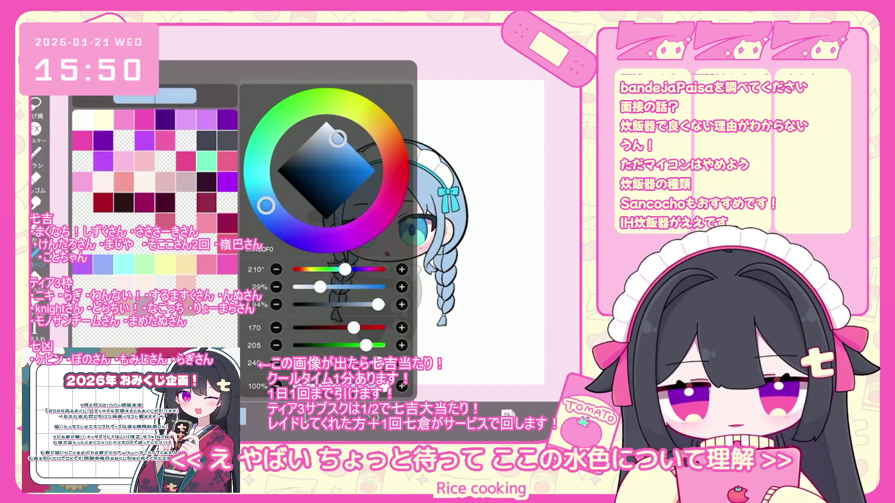
Step: Shift the hue toward cyan and sample the soft light blue (about 197°) from the right braid
drag(267, 207, 260, 192)
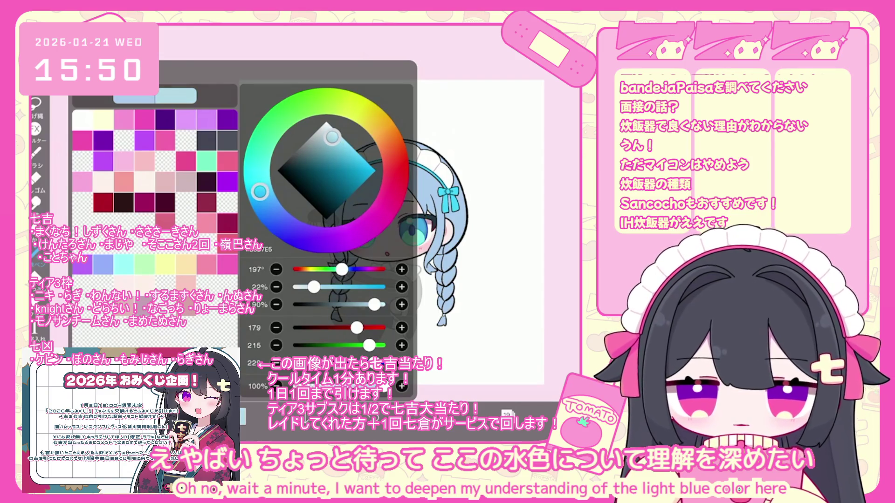
key(Escape)
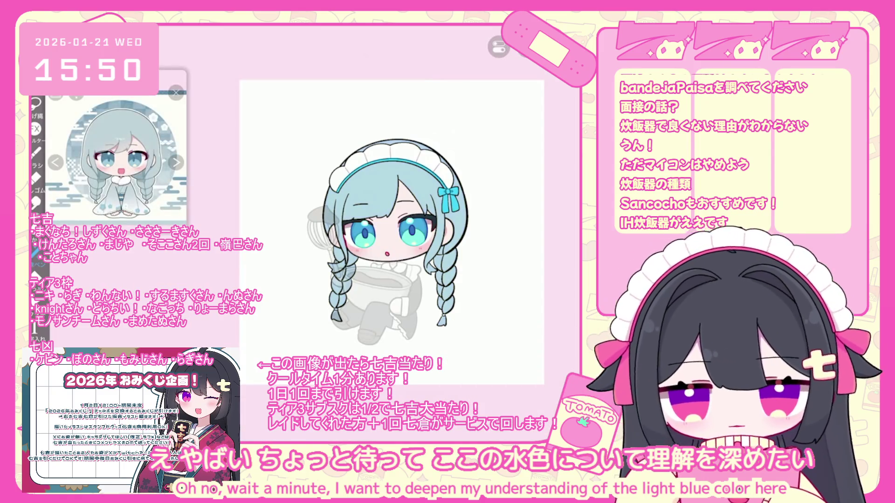
click(441, 303)
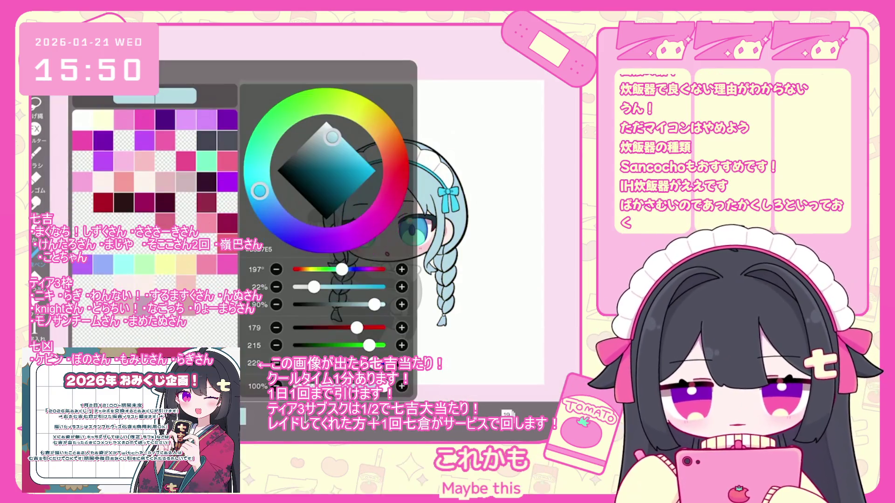
key(Escape)
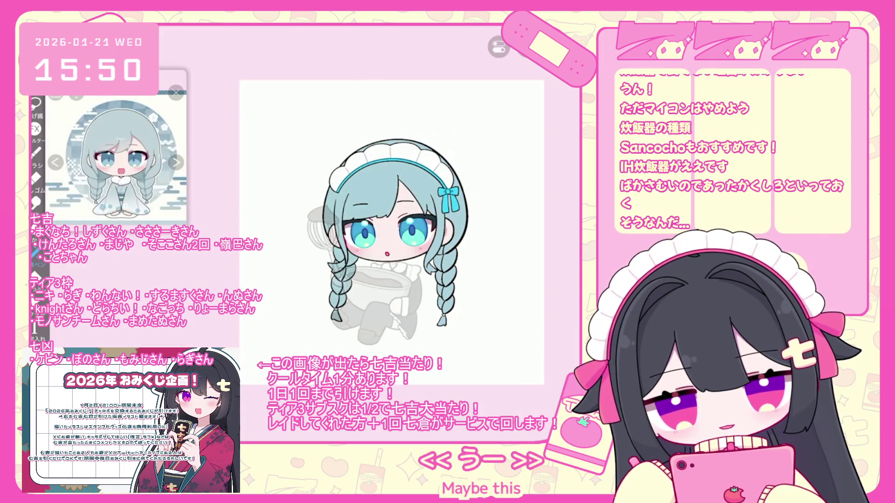
click(242, 417)
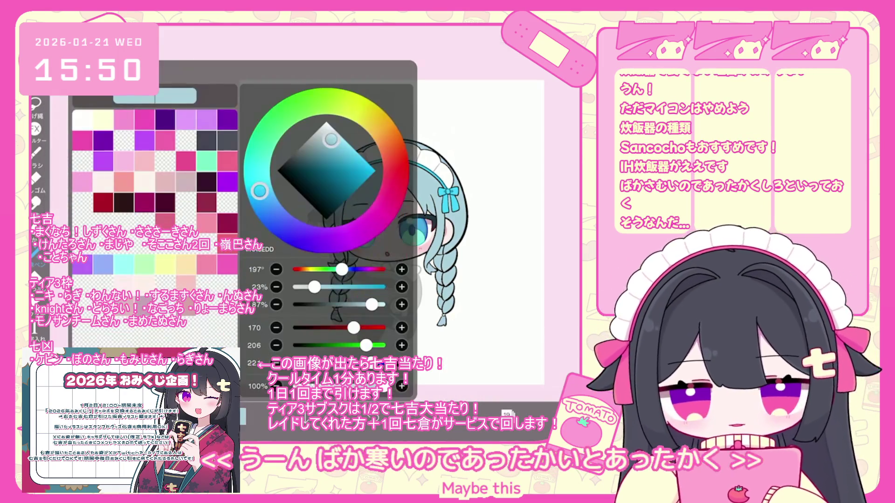
key(Escape)
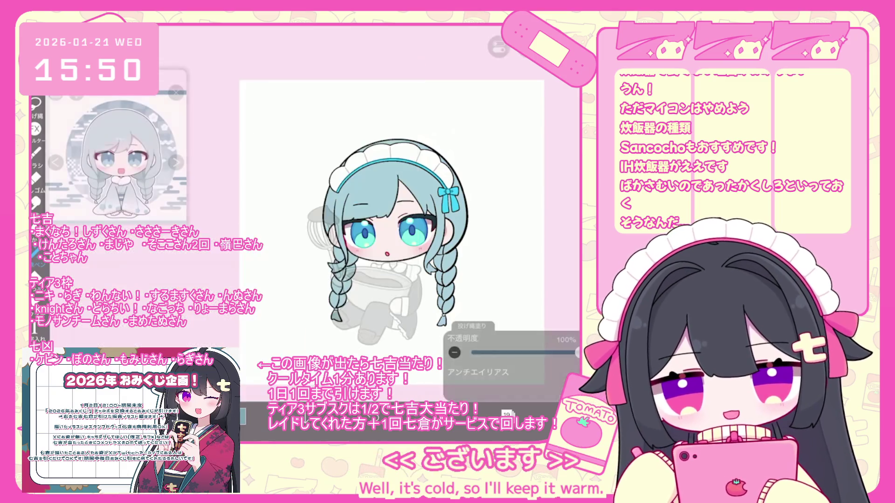
scroll(387, 224, up, 2)
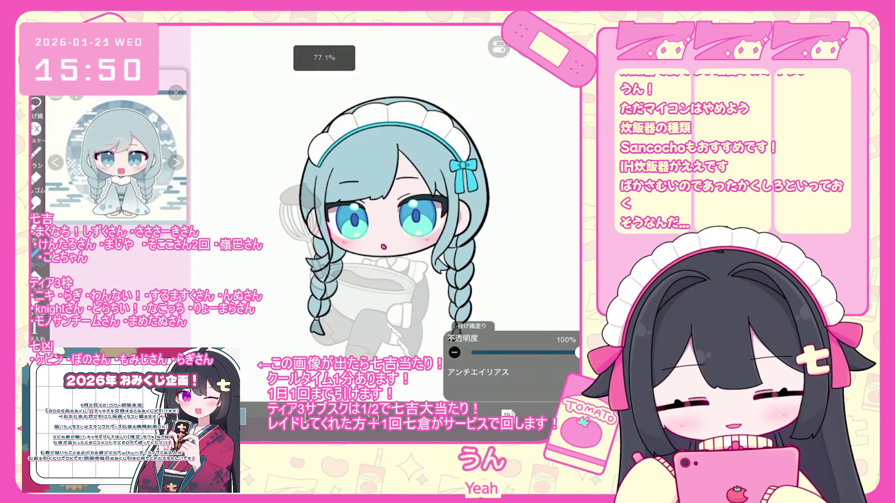
Step: Revert the latest lasso fill, look over the figure, and bring up the layer list
key(ctrl+z)
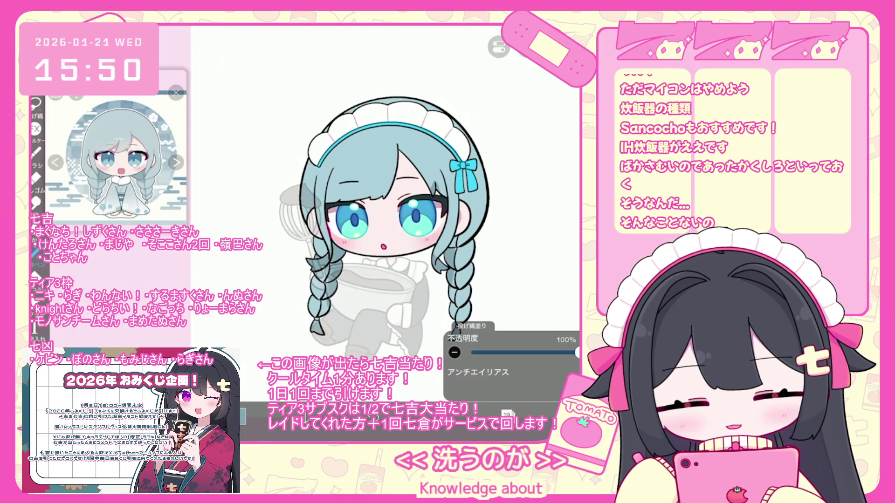
scroll(389, 250, up, 3)
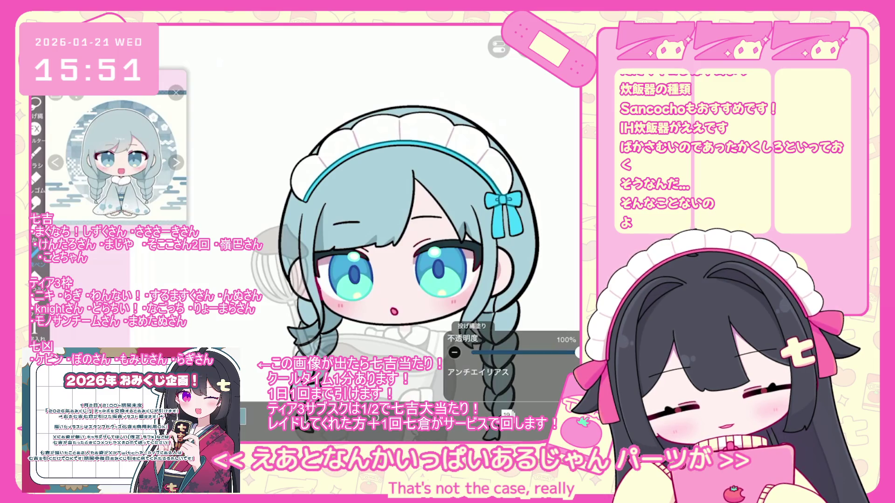
scroll(350, 260, up, 2)
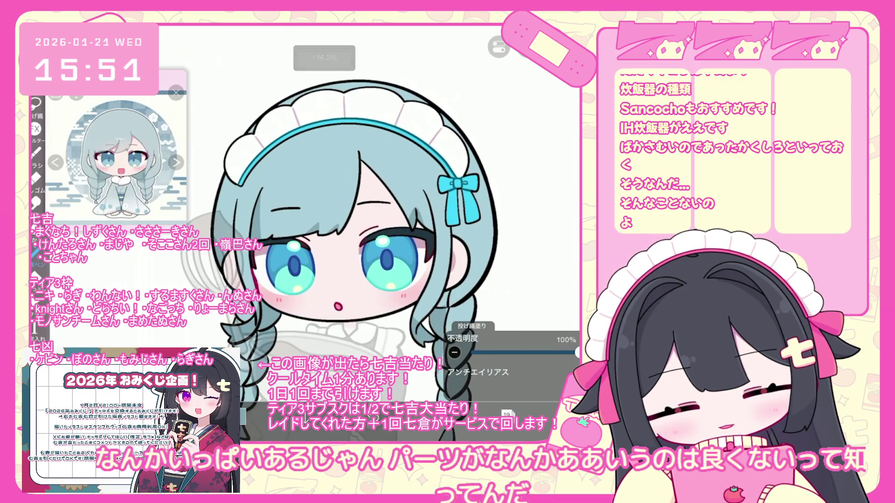
scroll(350, 260, down, 2)
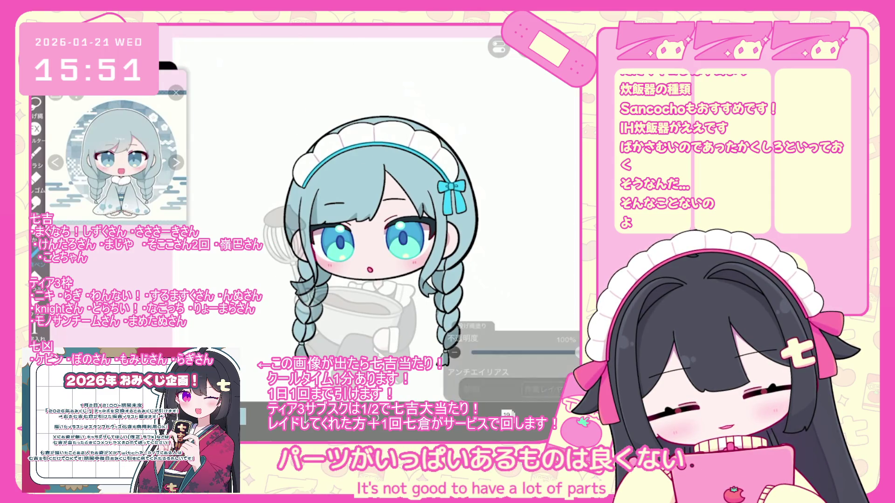
click(507, 413)
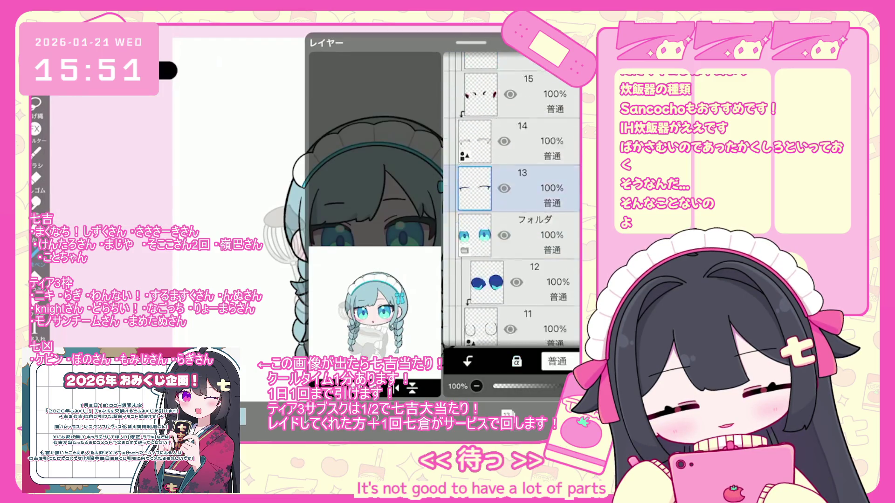
Step: Select eye layer 7 and sample the blue from the character's eye
scroll(511, 200, down, 5)
click(513, 269)
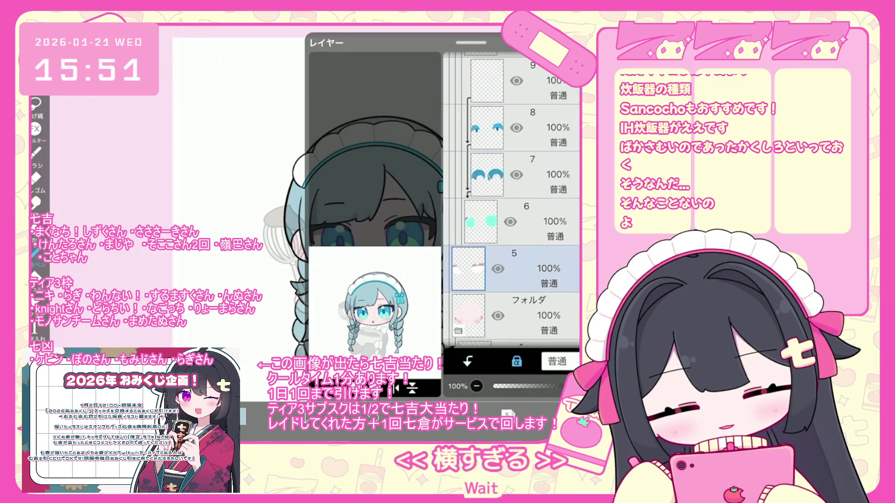
click(535, 175)
click(507, 413)
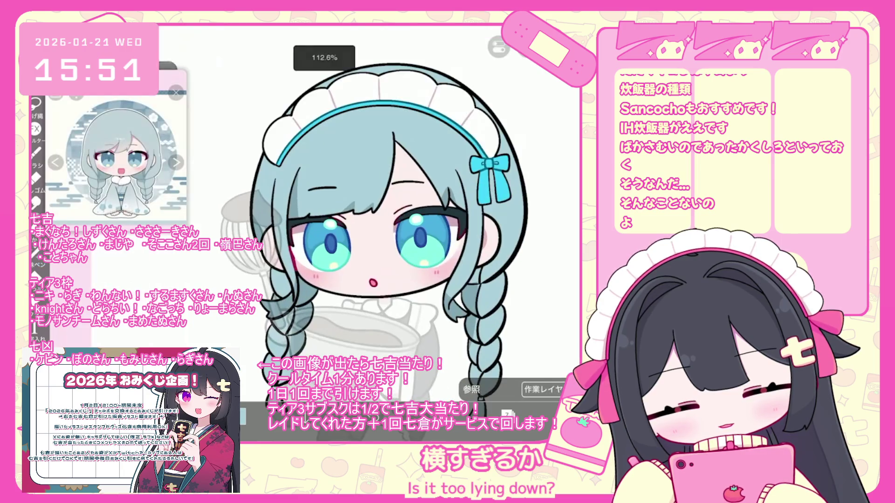
click(339, 209)
Step: Lighten the sampled blue to 201° hue, 42% saturation and 84% brightness
click(480, 414)
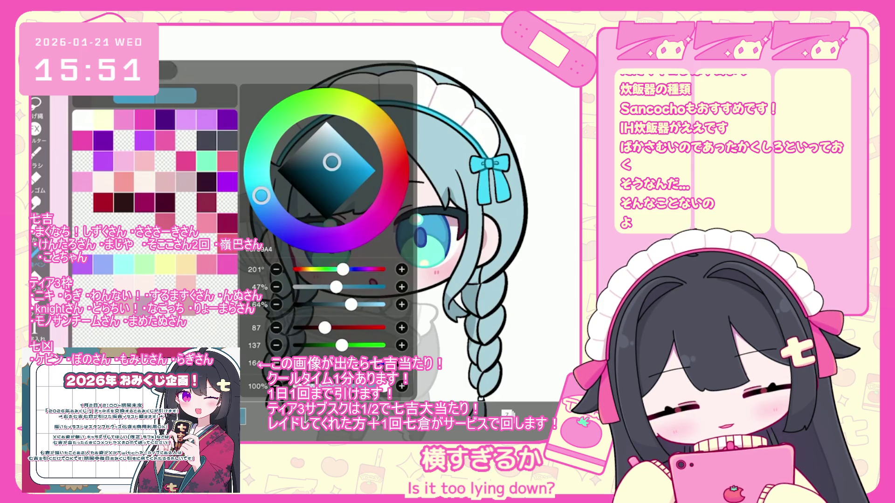
click(480, 414)
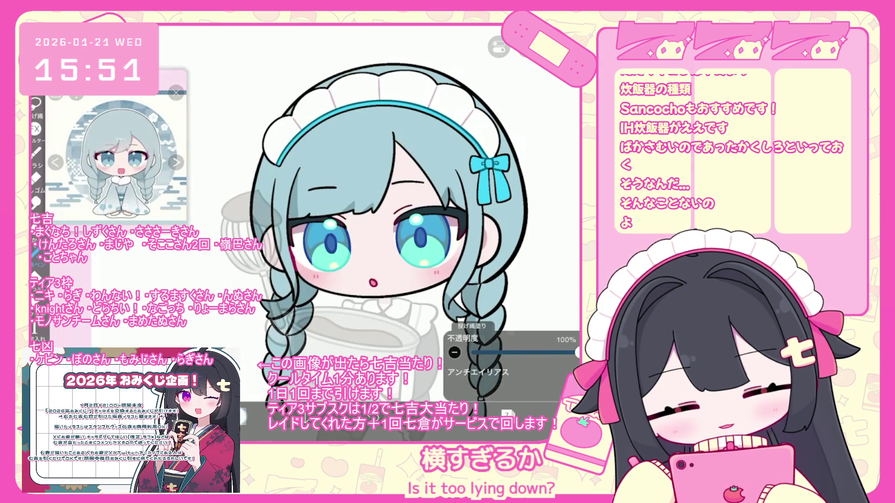
click(480, 413)
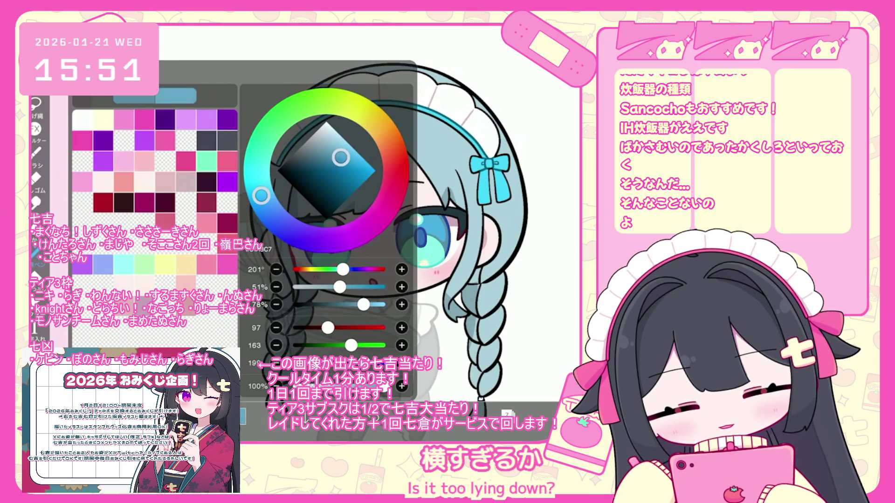
click(480, 413)
click(508, 413)
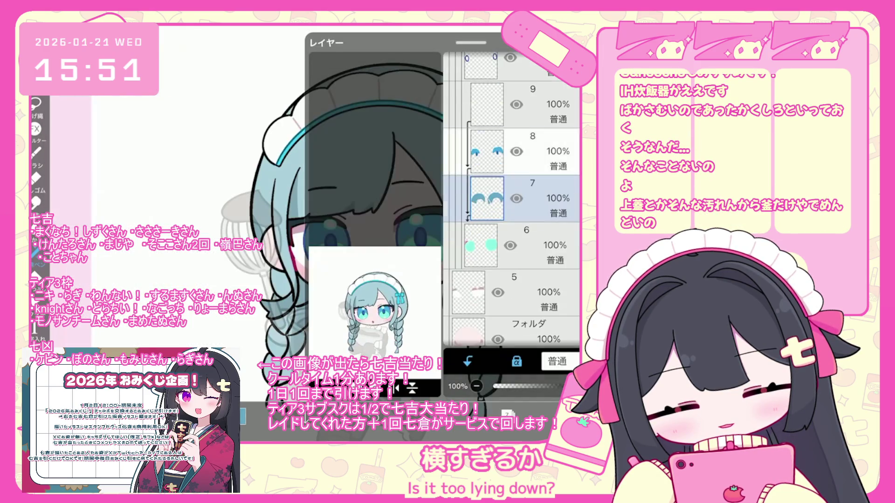
click(480, 413)
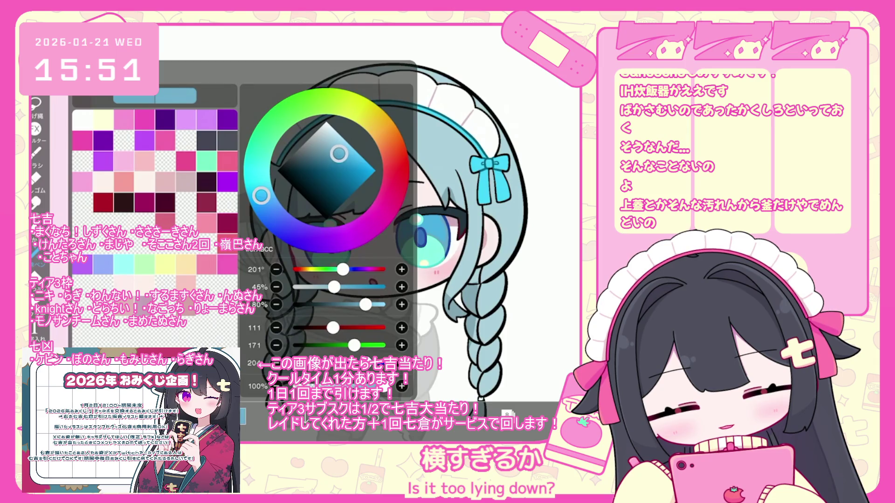
click(480, 413)
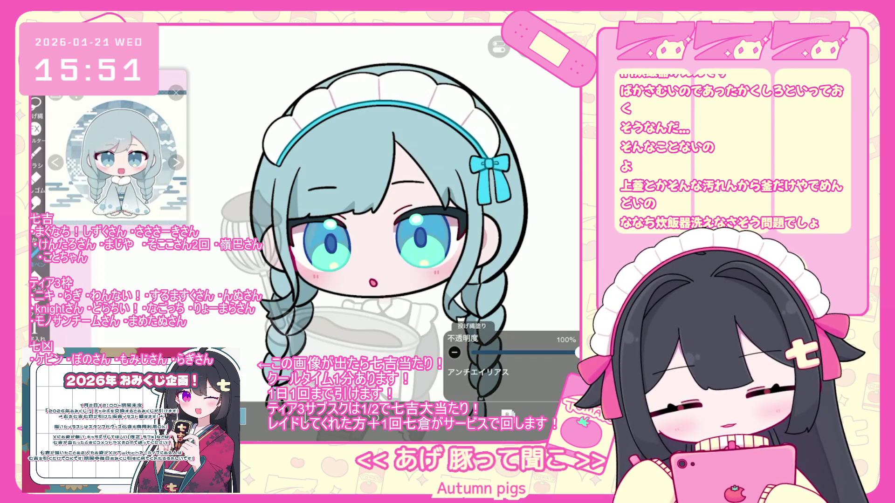
click(243, 416)
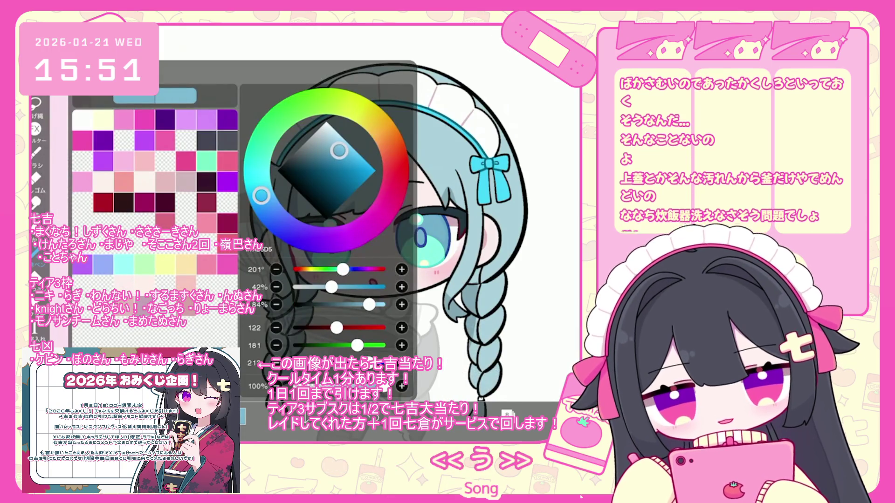
click(325, 162)
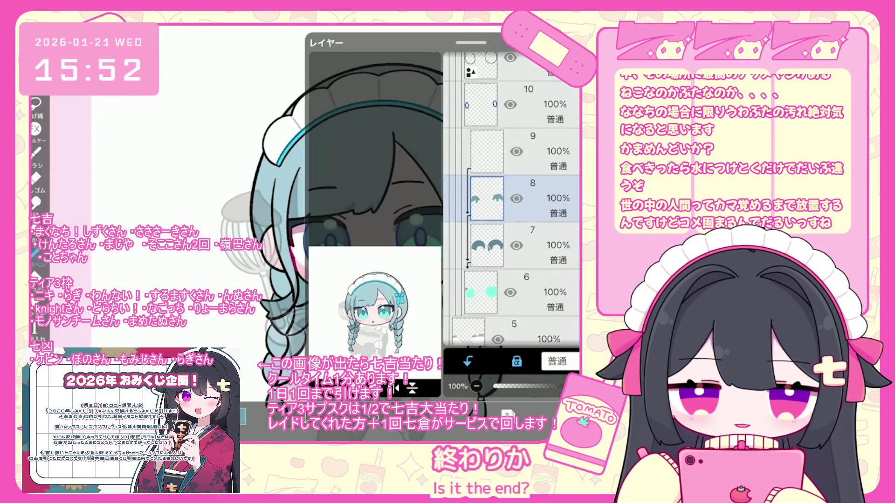
Step: Darken the paint colour toward a deeper teal and switch to eye layer 8
drag(330, 155, 323, 161)
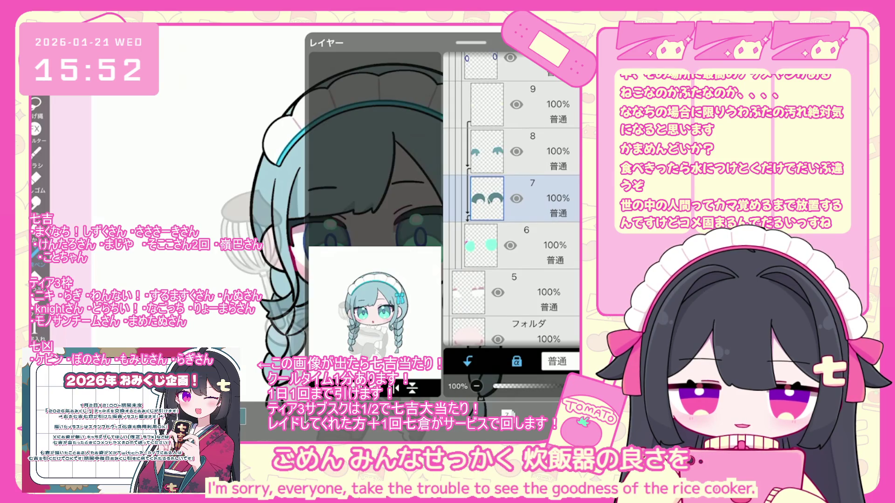
click(536, 140)
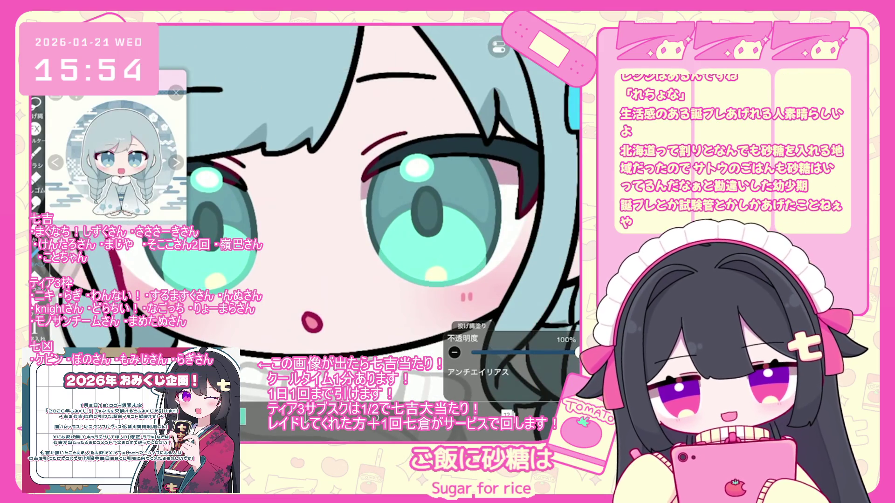
Step: Undo the last lasso fill and switch to layer 13
key(ctrl+z)
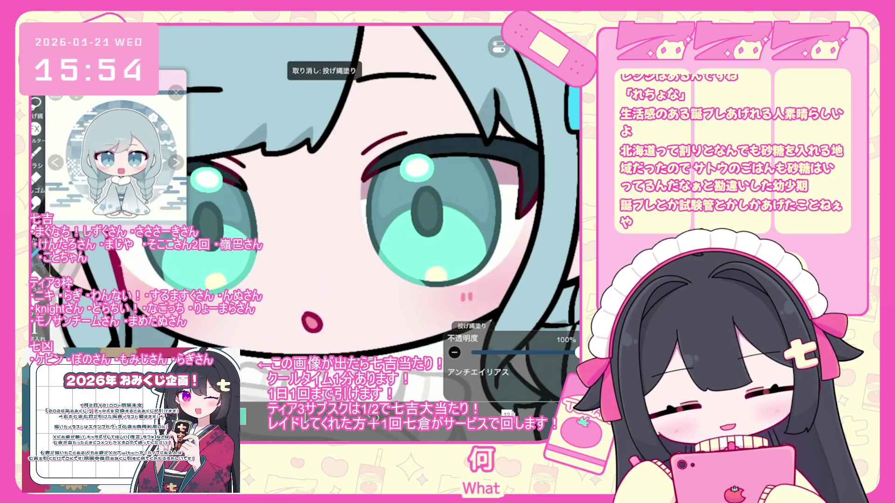
scroll(317, 214, down, 5)
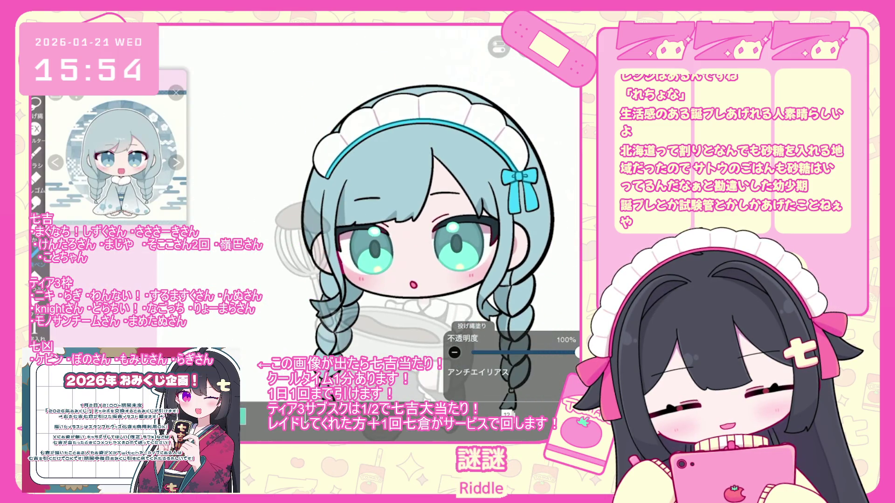
click(506, 414)
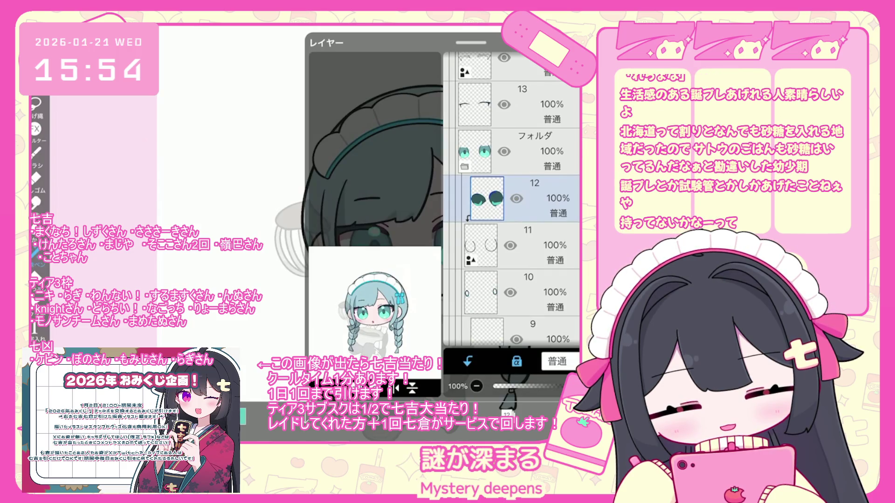
scroll(512, 187, up, 2)
click(513, 192)
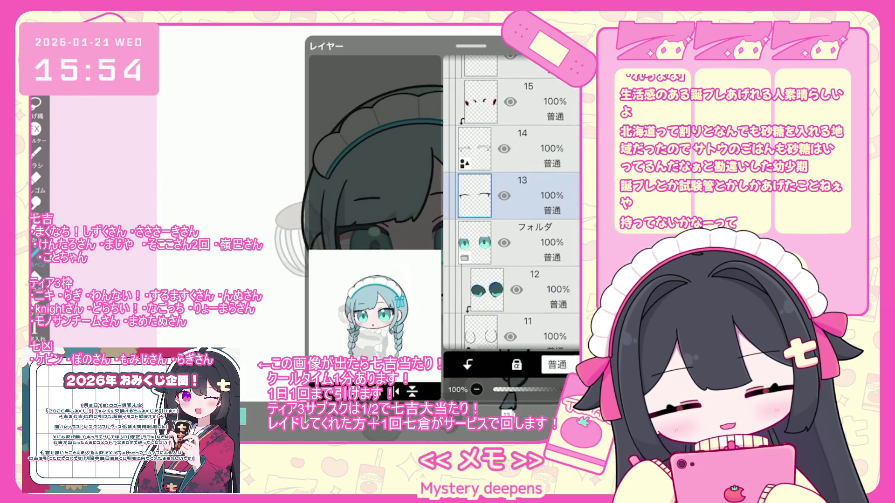
Step: Choose a deep rose pink (330° hue, 61% saturation) for the lash corners, undoing a misplaced fill
scroll(308, 224, up, 5)
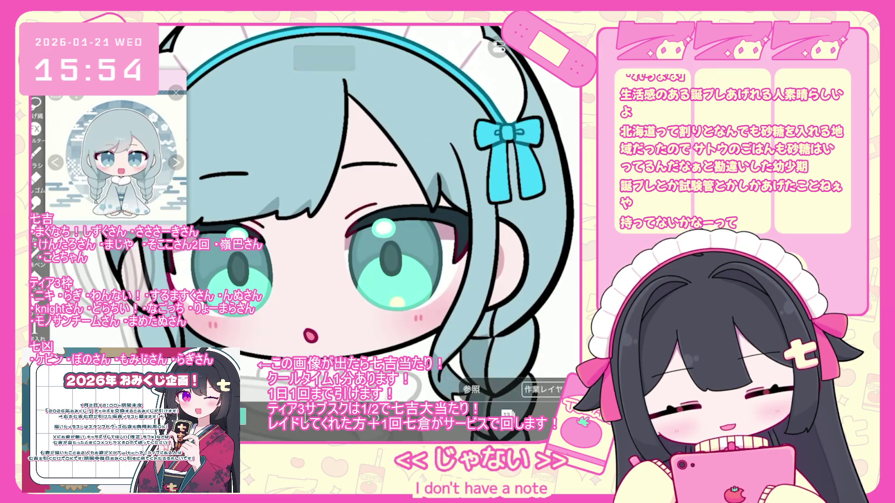
click(242, 416)
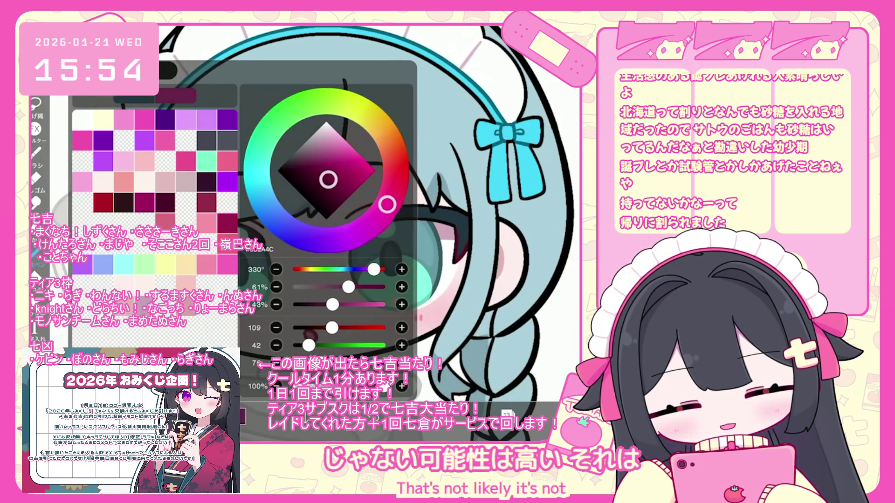
click(243, 416)
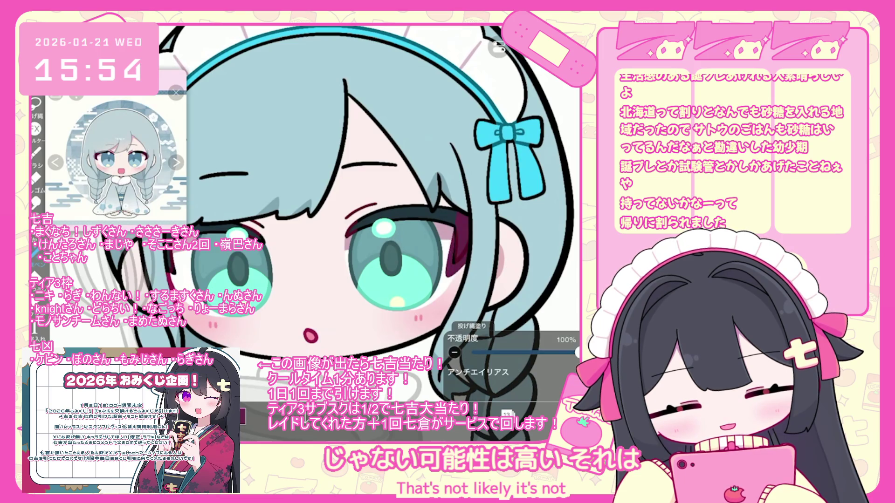
key(ctrl+z)
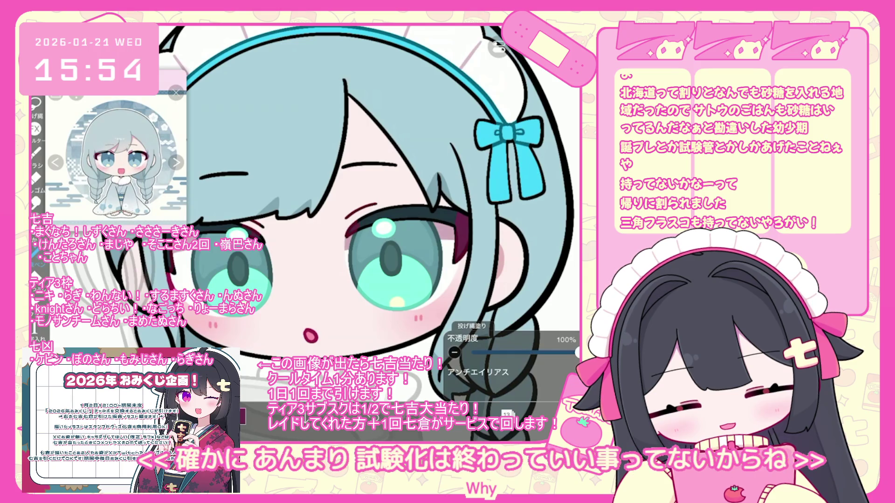
Step: Hide the light-blue hair layer 19 and switch to layer 15
scroll(336, 225, down, 2)
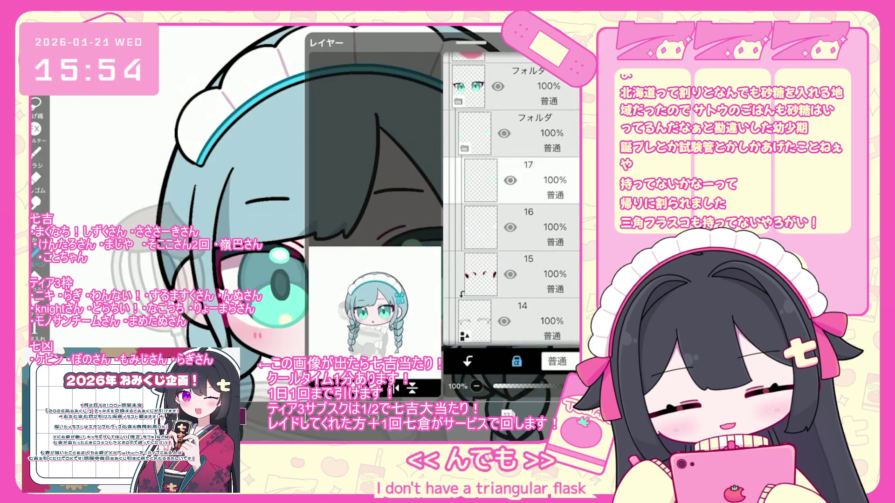
scroll(513, 200, up, 3)
click(511, 124)
scroll(512, 200, down, 5)
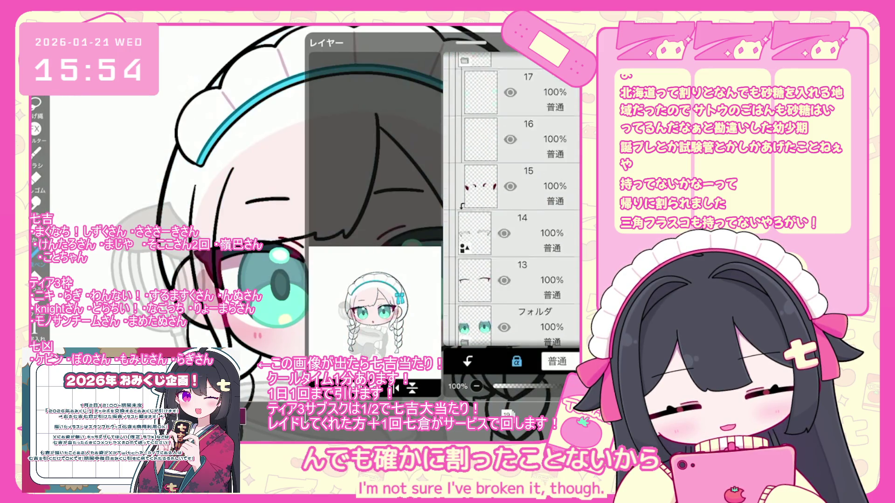
click(527, 177)
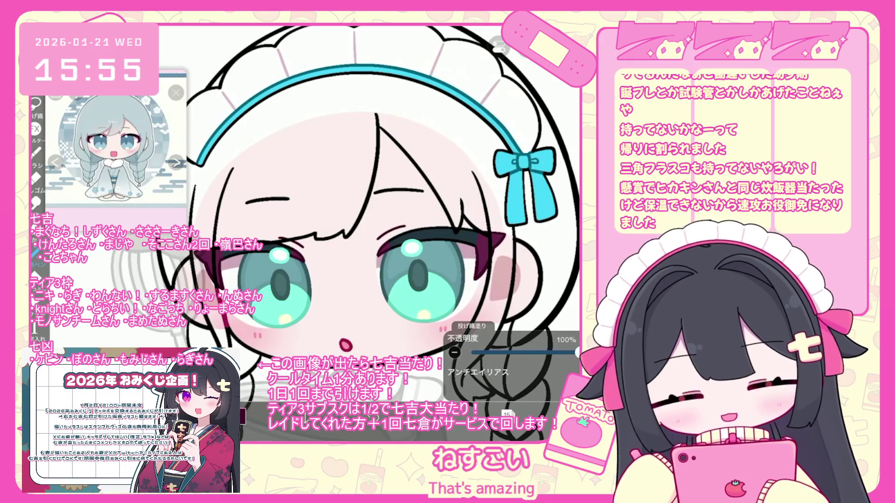
Step: Make light-blue hair layer 19 visible again and select the cheek blush folder
scroll(512, 200, up, 3)
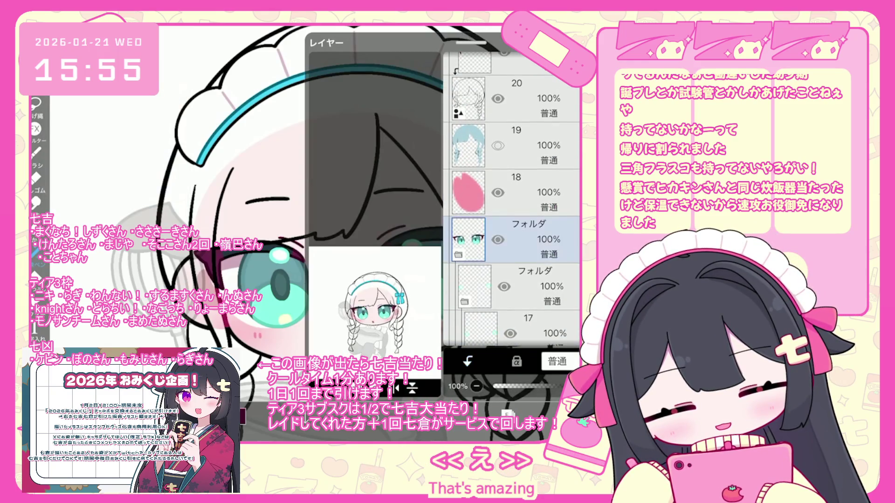
scroll(513, 200, down, 10)
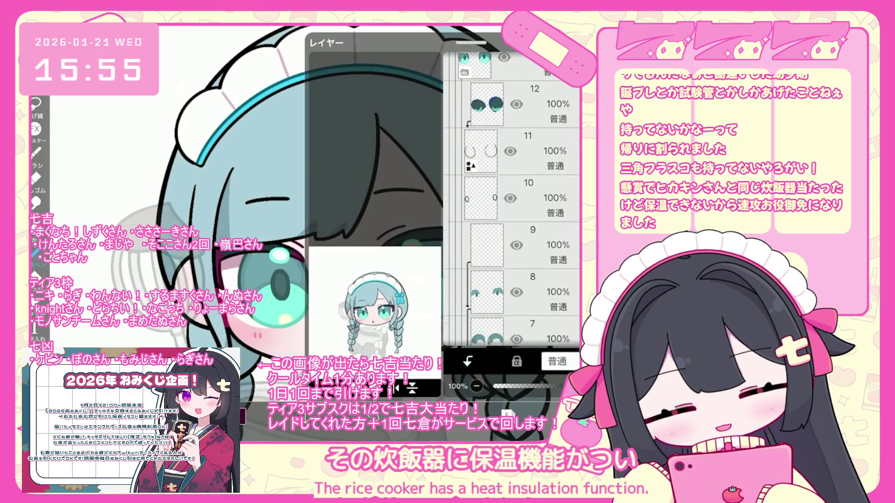
click(513, 247)
scroll(511, 200, down, 4)
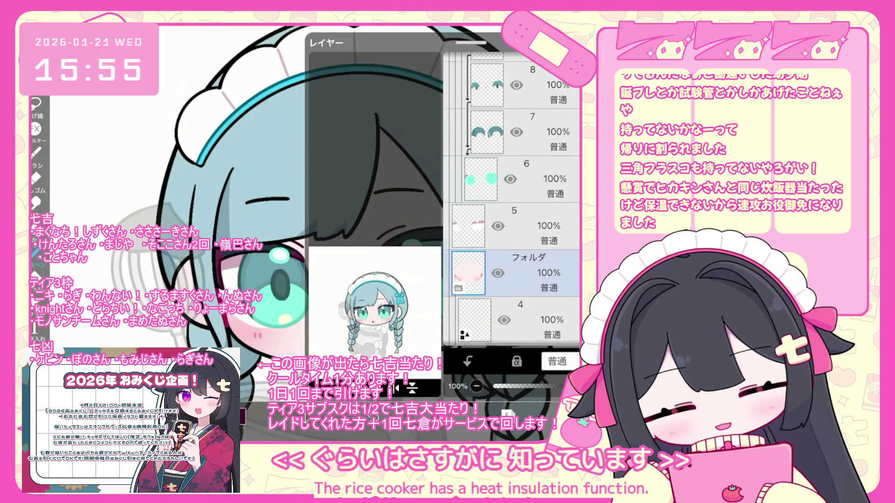
click(526, 256)
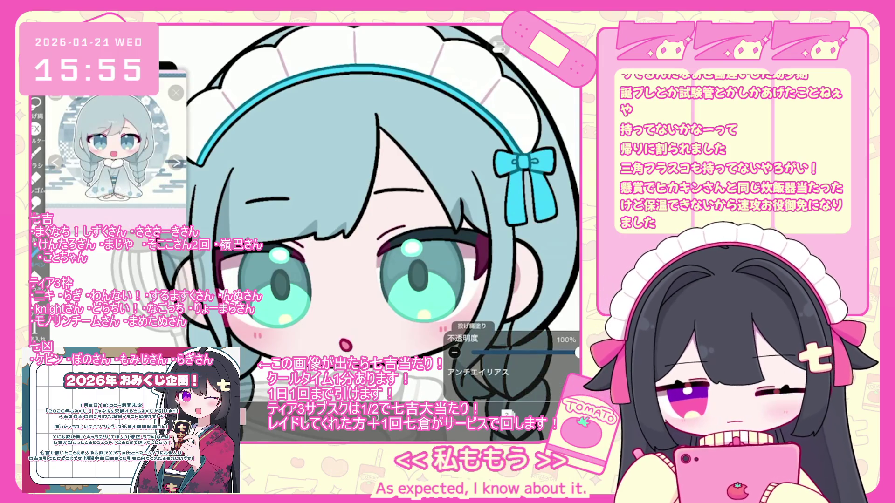
scroll(382, 233, up, 2)
scroll(382, 209, up, 2)
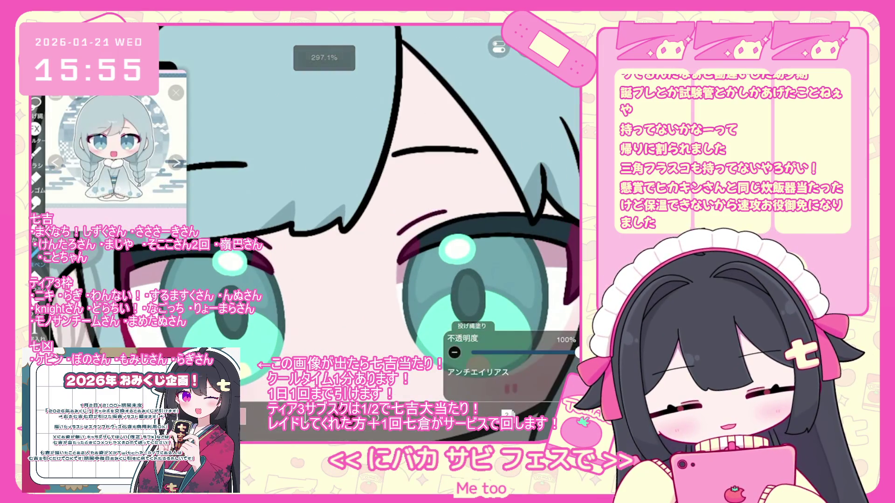
Step: Undo the lasso fill around the eyes, zoom out, and show layers 4–7
scroll(382, 210, left, 2)
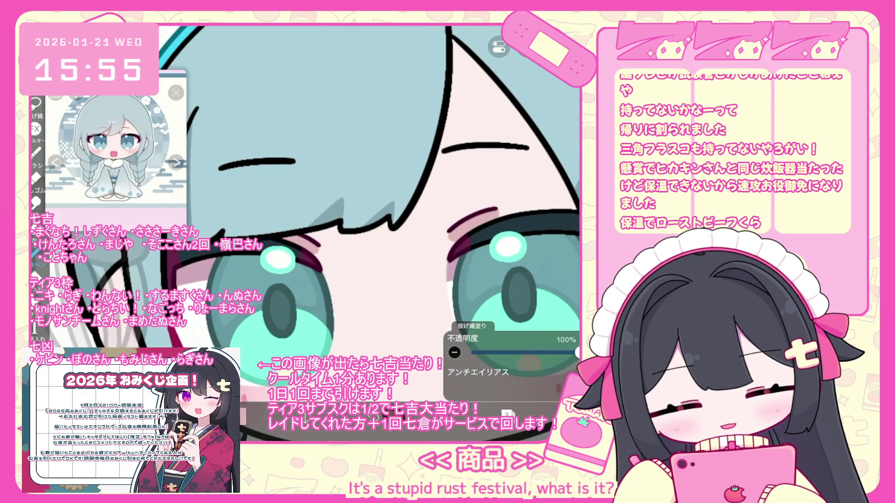
scroll(368, 209, up, 2)
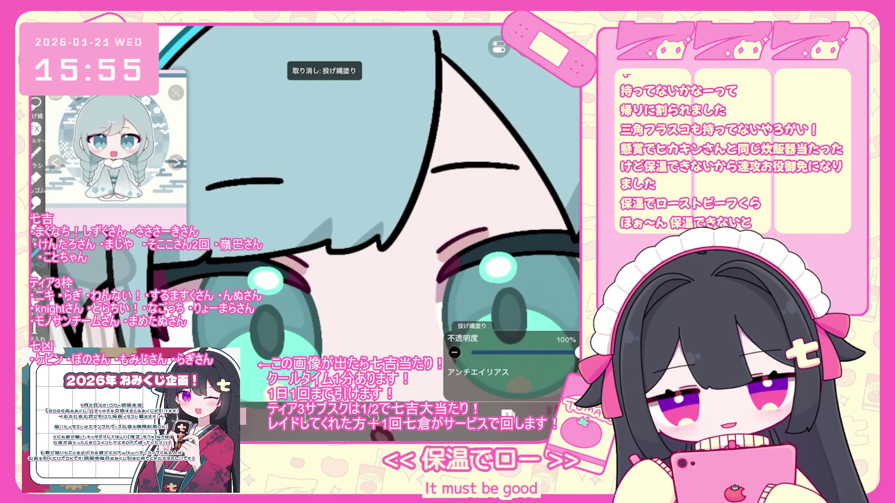
scroll(368, 233, down, 5)
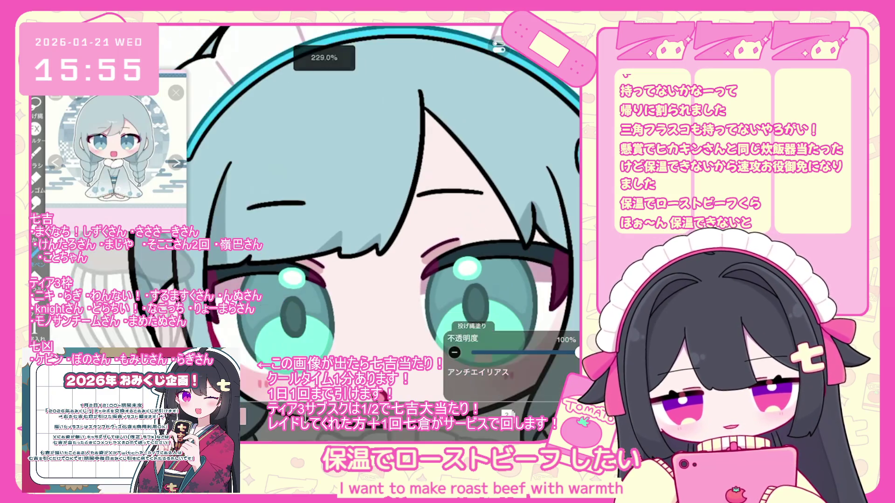
click(507, 413)
scroll(511, 200, up, 5)
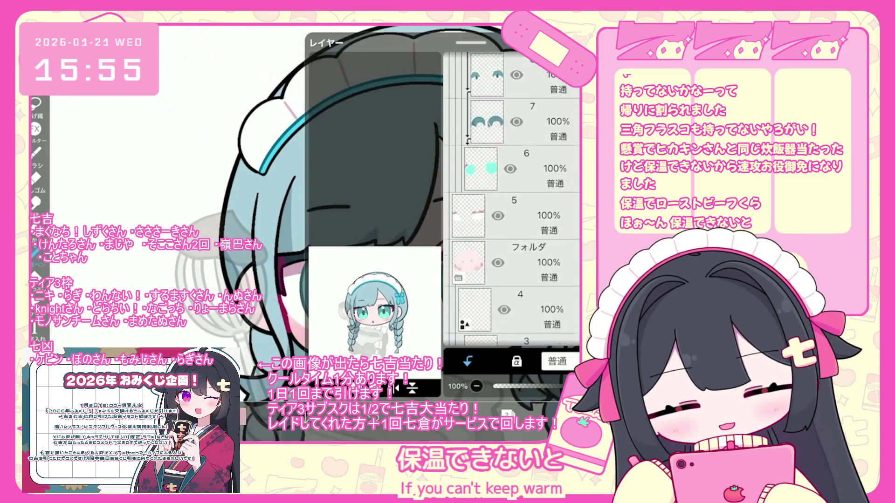
Step: Duplicate the eyes folder as a merged layer and drag it above the hair layers
click(513, 198)
scroll(512, 200, up, 4)
click(526, 214)
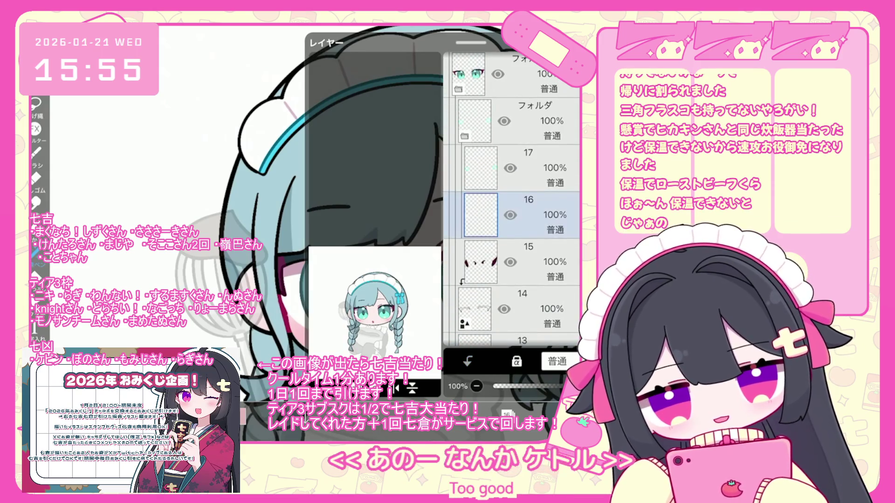
click(526, 198)
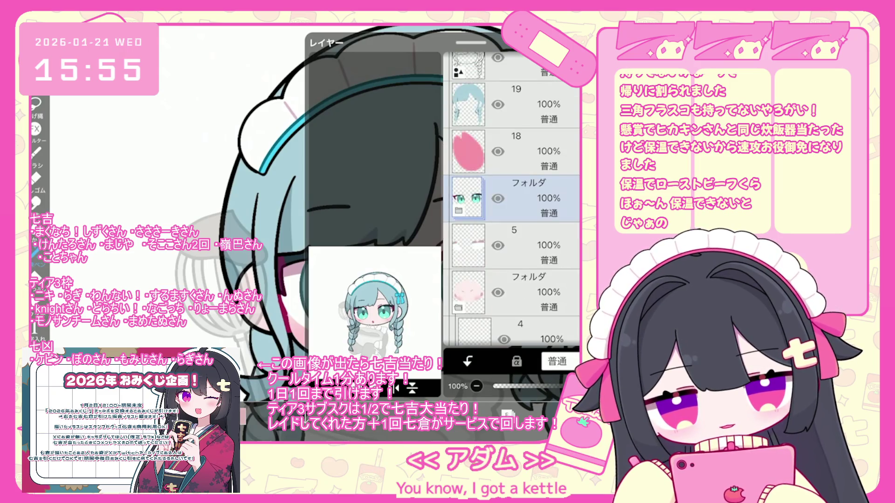
click(411, 388)
click(364, 317)
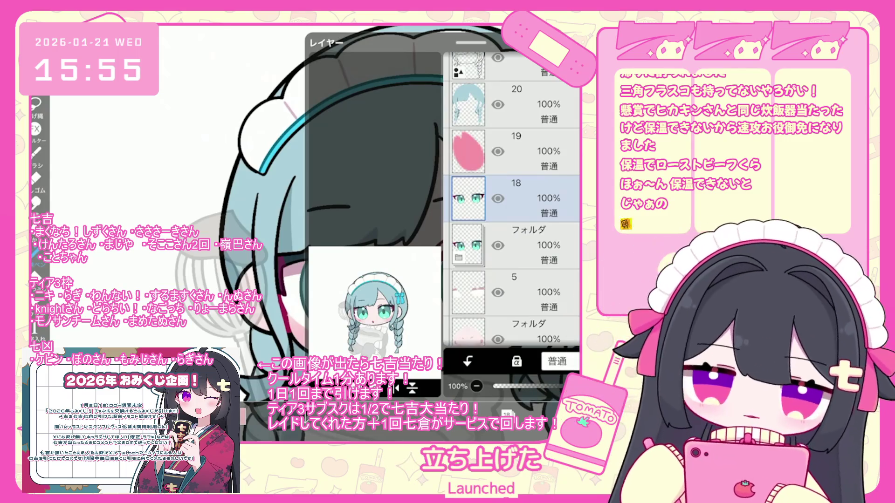
drag(550, 198, 549, 163)
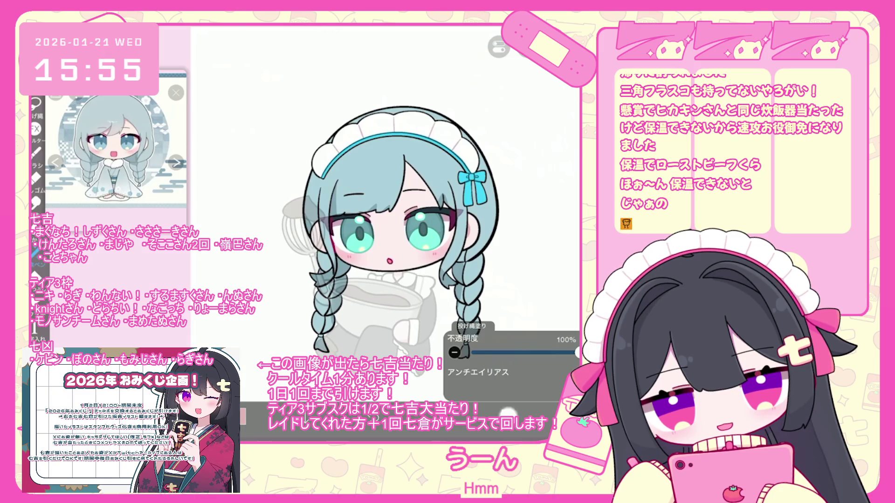
Step: Turn the hue from 197° to 190° and nudge the vector stroke slightly up-right
click(513, 246)
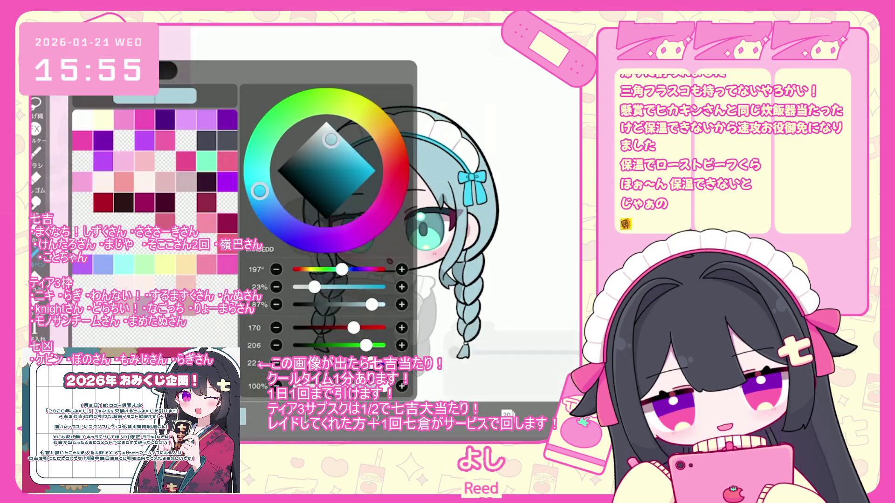
drag(260, 190, 258, 182)
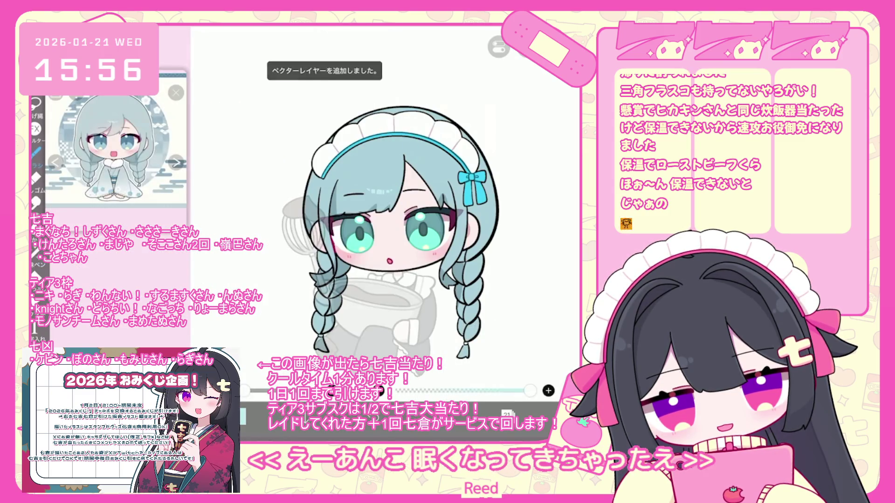
drag(347, 206, 349, 204)
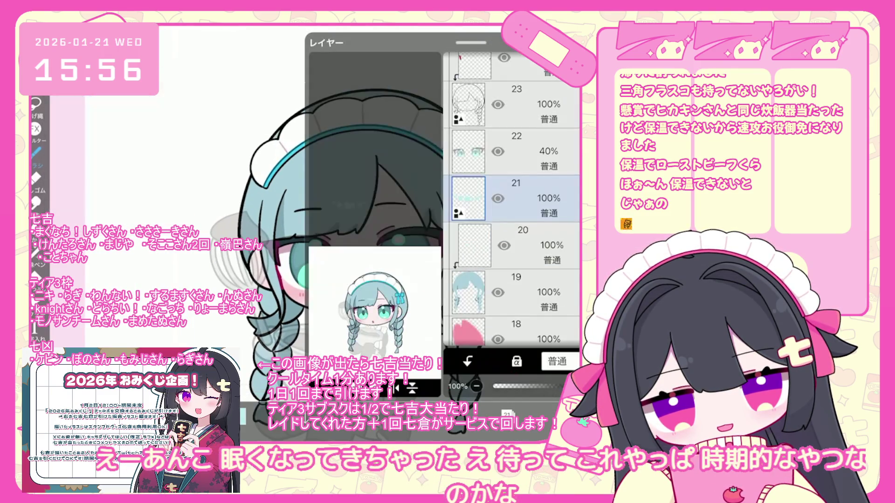
Step: Switch to layer 21, look over the canvas, and bring up the layer list
click(518, 198)
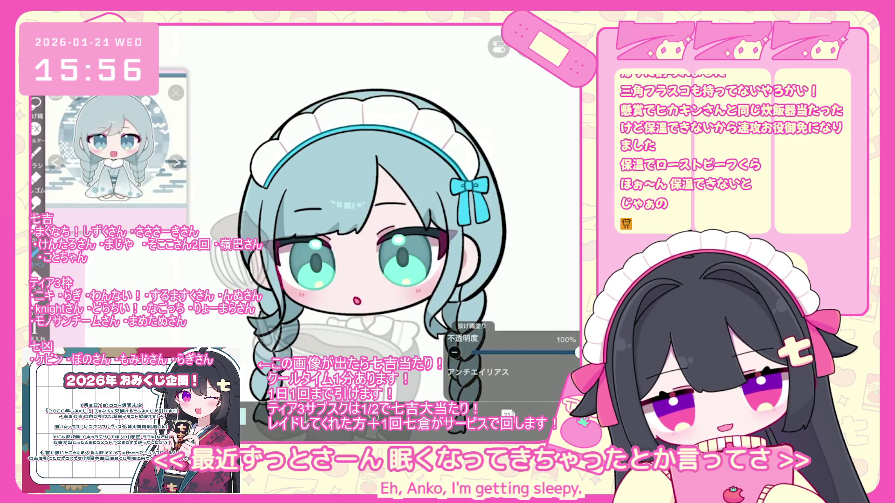
scroll(341, 243, up, 2)
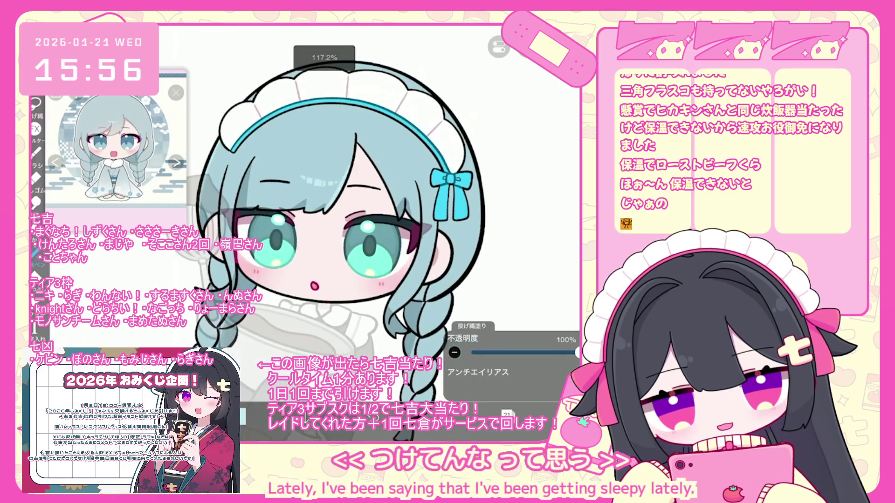
scroll(280, 215, up, 2)
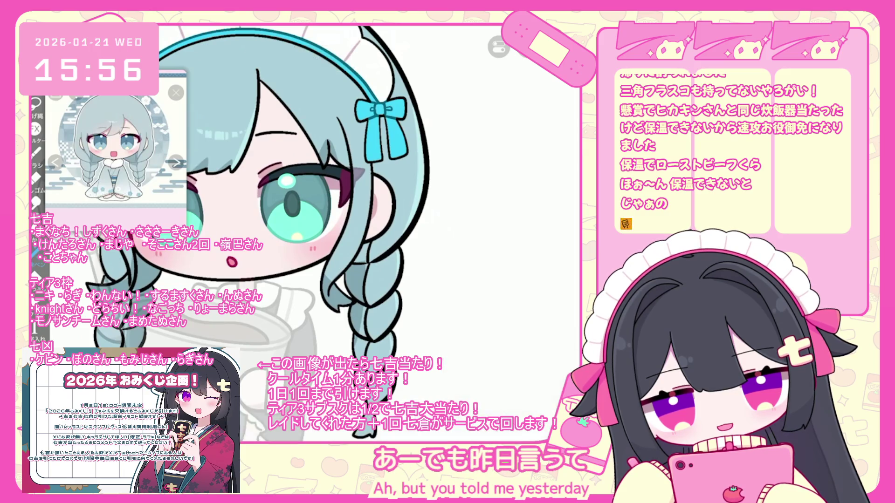
scroll(283, 228, down, 3)
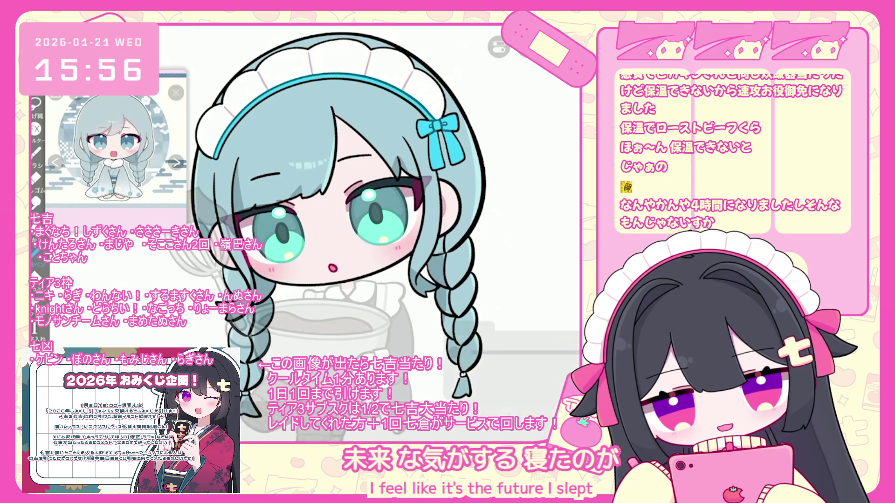
scroll(344, 271, up, 3)
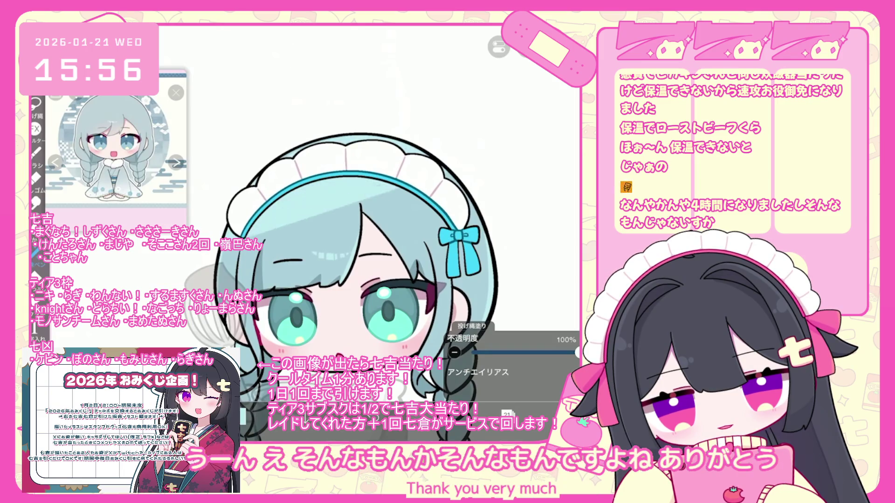
scroll(261, 242, up, 3)
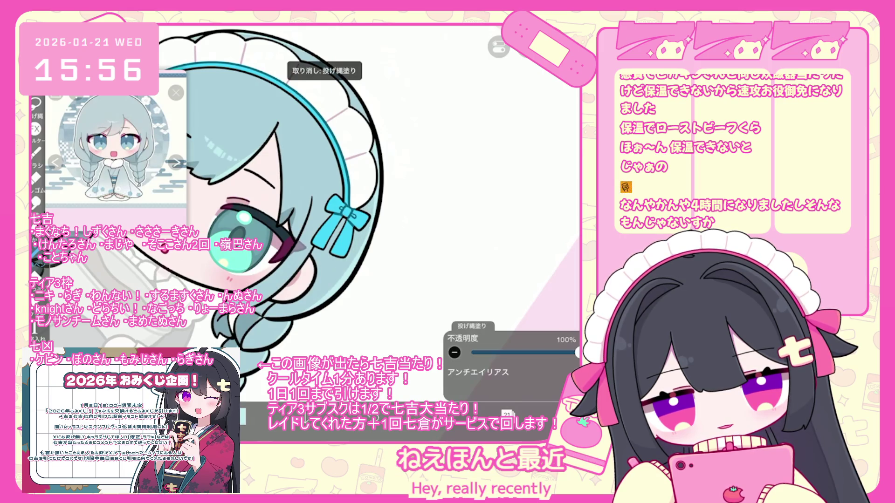
scroll(326, 233, down, 5)
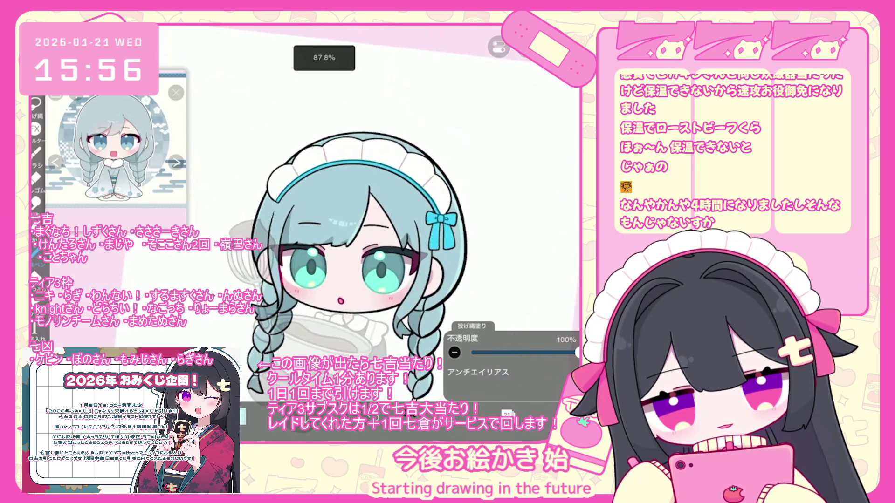
click(506, 413)
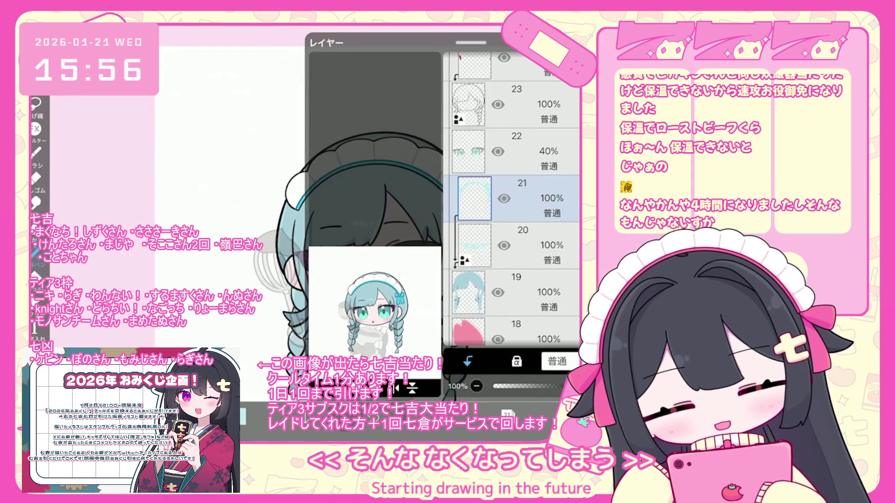
Step: Clip empty layer 24 to layer 23 below it, then bring up the colour settings
scroll(513, 200, up, 3)
click(513, 198)
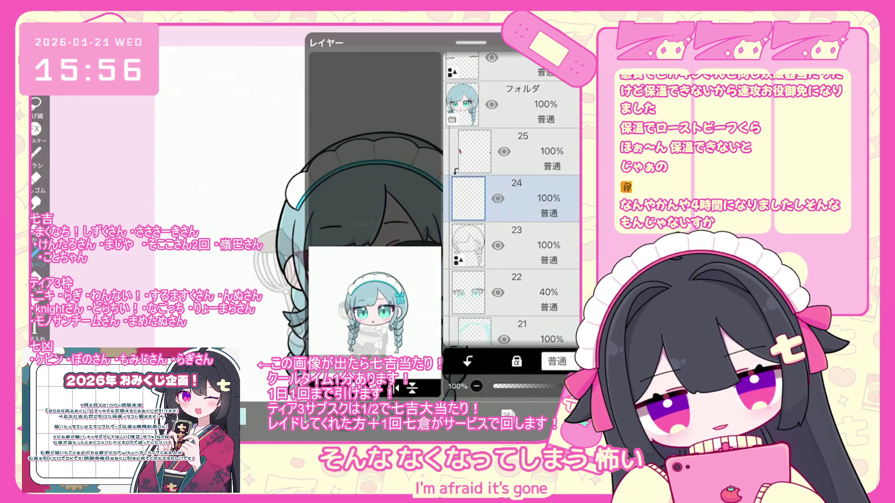
click(467, 361)
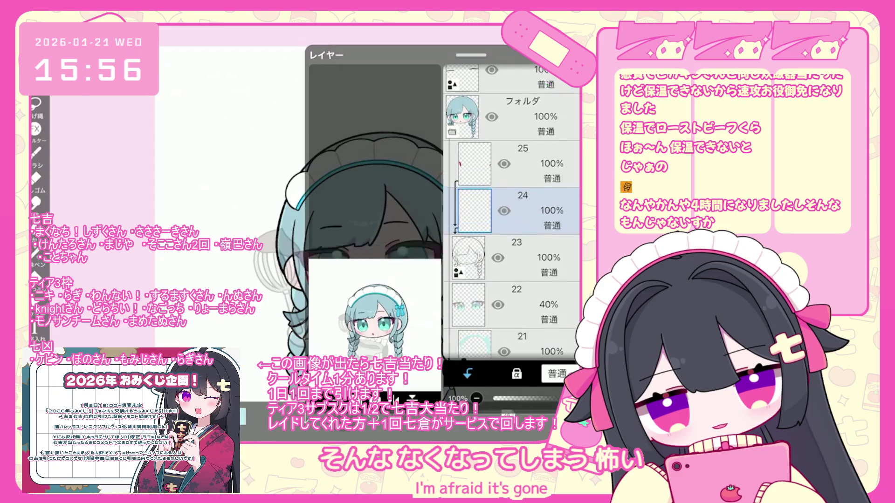
click(507, 413)
click(242, 416)
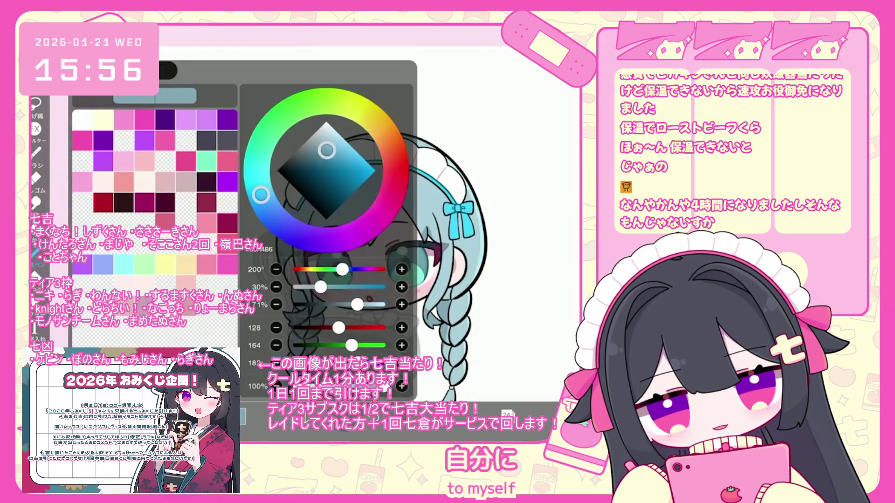
scroll(368, 232, up, 3)
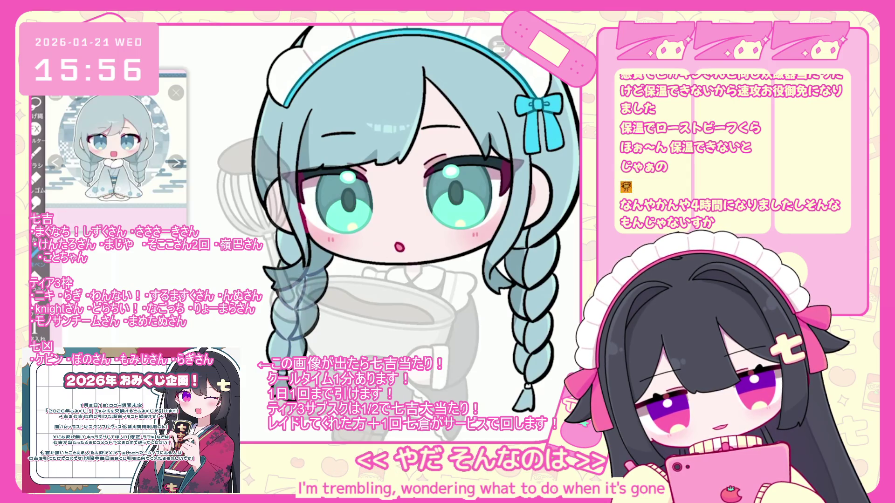
Step: Lasso-fill a darker blue shadow shape along the girl's braid
scroll(298, 212, up, 5)
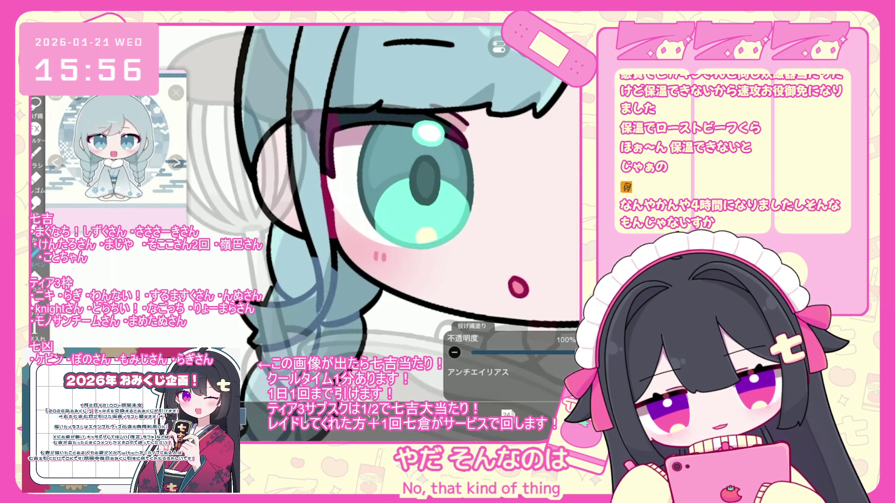
scroll(363, 223, up, 3)
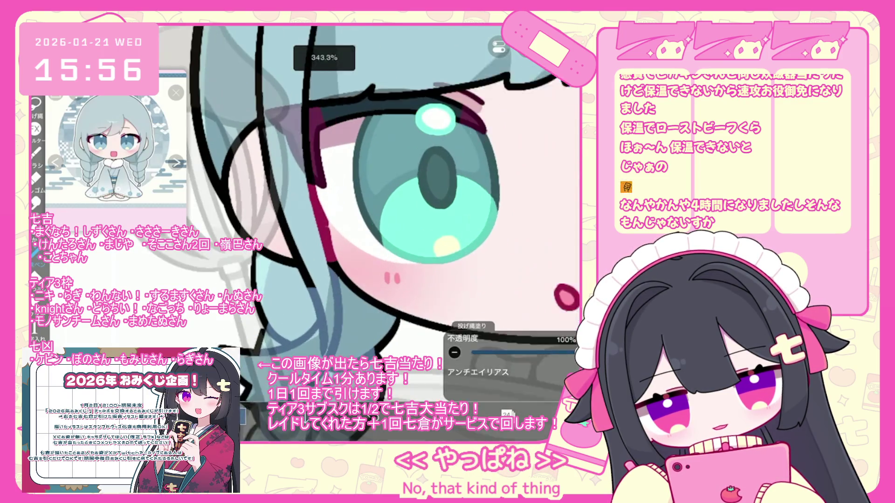
scroll(363, 224, up, 2)
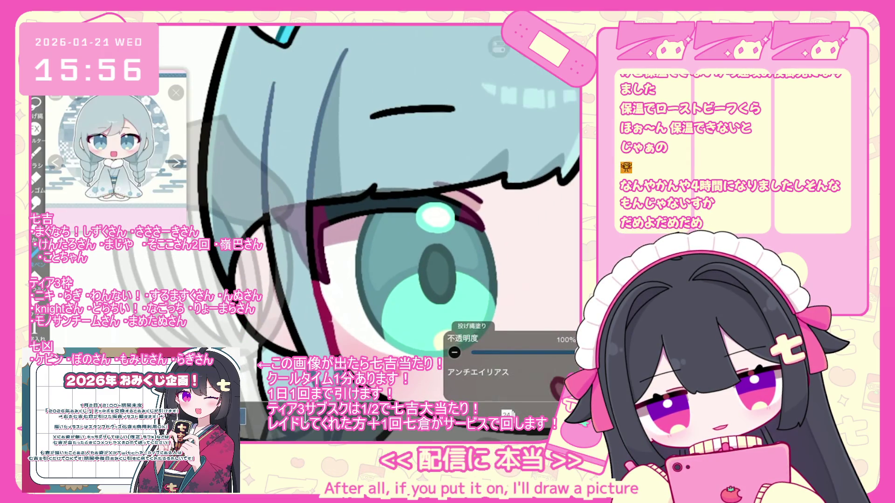
scroll(364, 223, down, 4)
scroll(363, 224, up, 5)
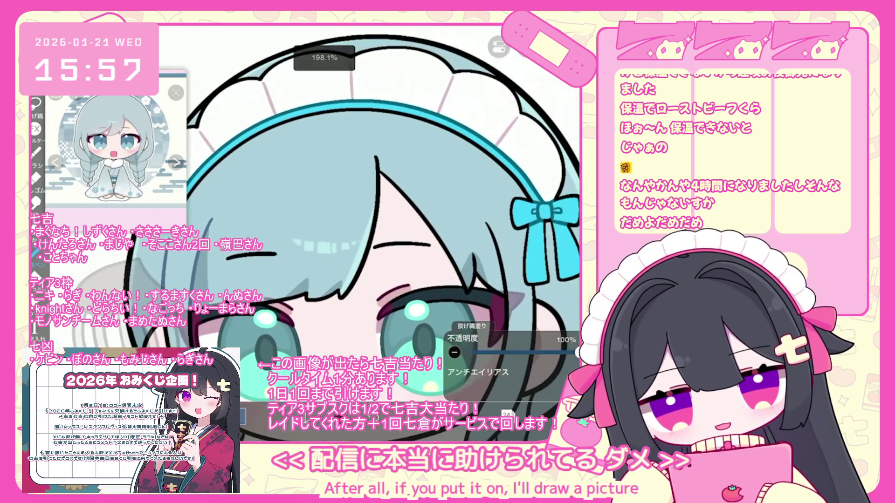
scroll(364, 223, up, 2)
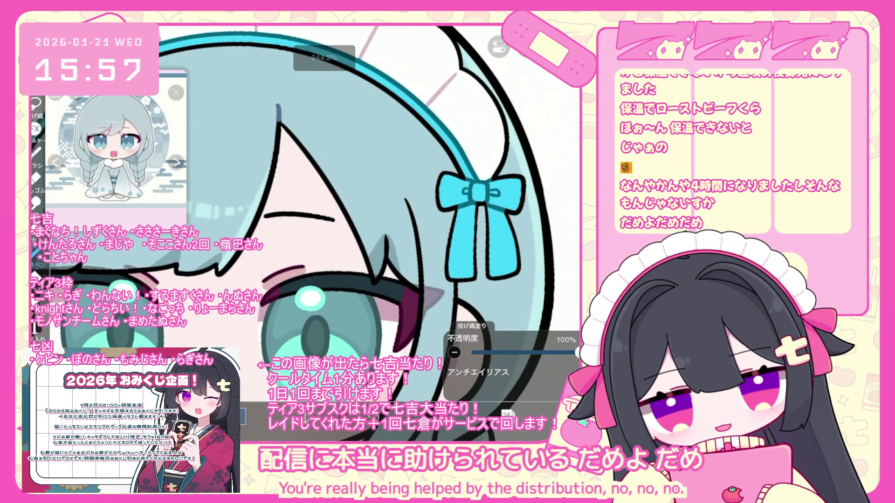
scroll(364, 224, up, 1)
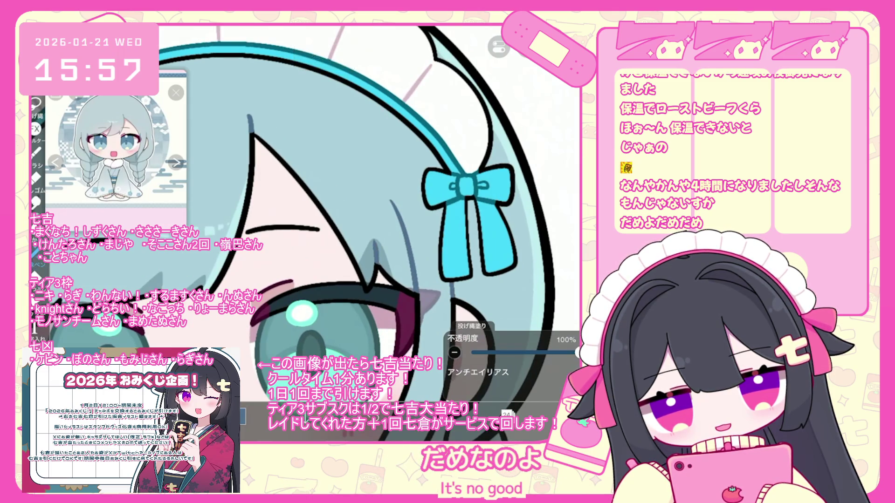
scroll(293, 223, down, 5)
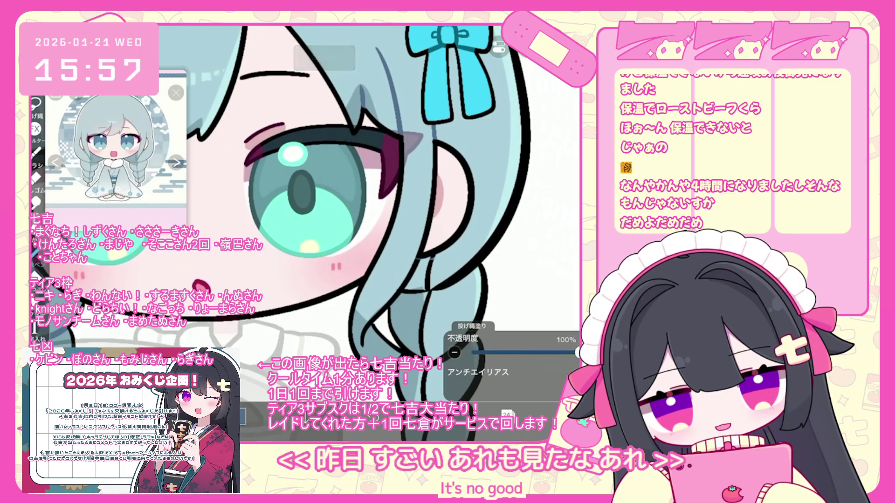
mouse_move(391, 270)
mouse_down()
mouse_move(405, 286)
mouse_move(389, 305)
mouse_up()
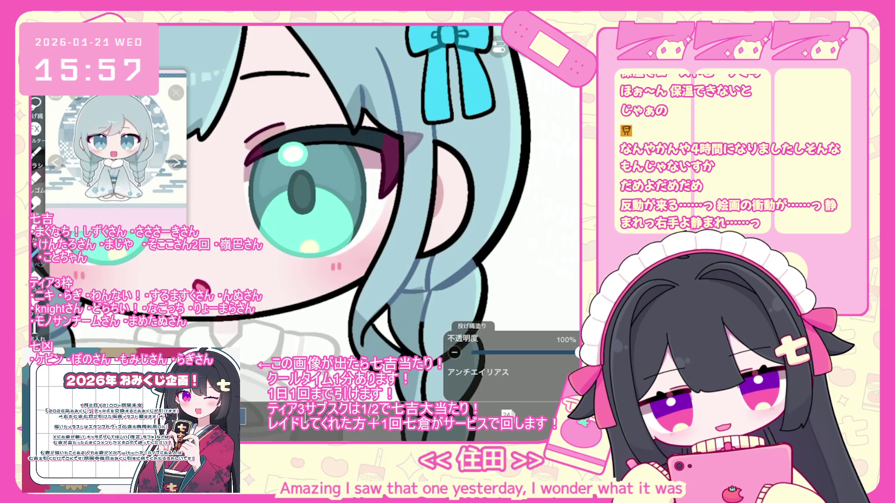
scroll(294, 214, right, 3)
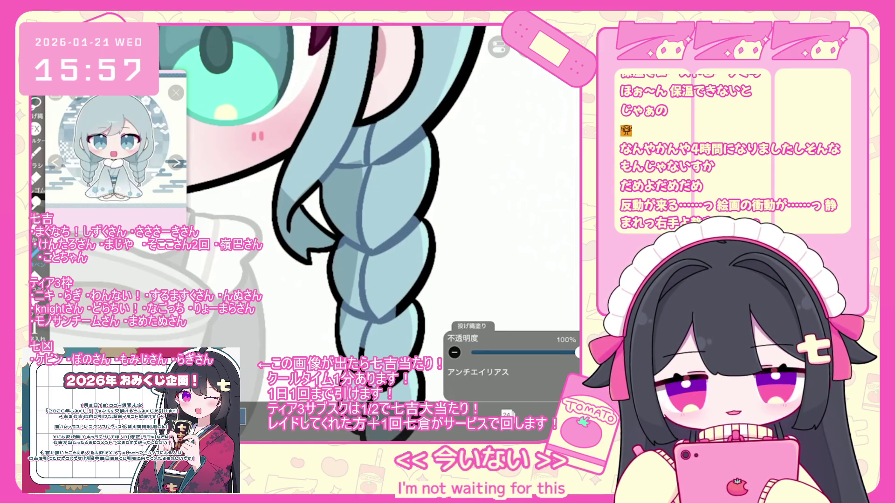
scroll(322, 209, down, 2)
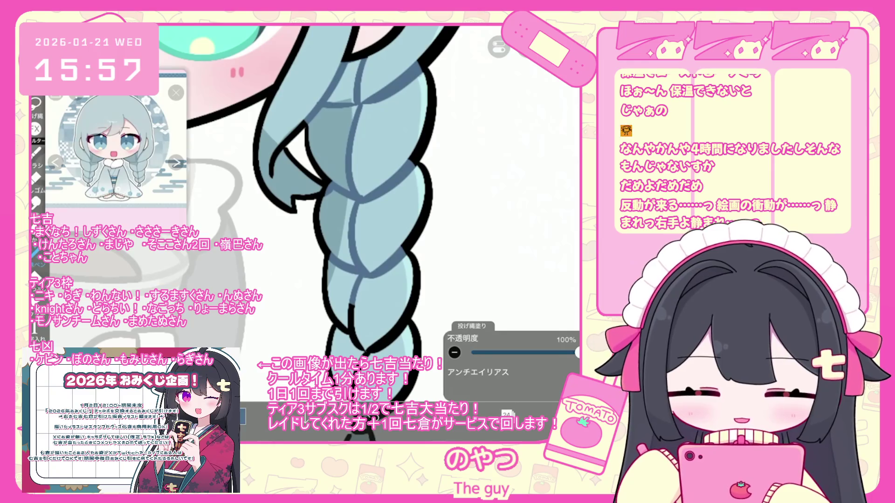
scroll(310, 193, up, 3)
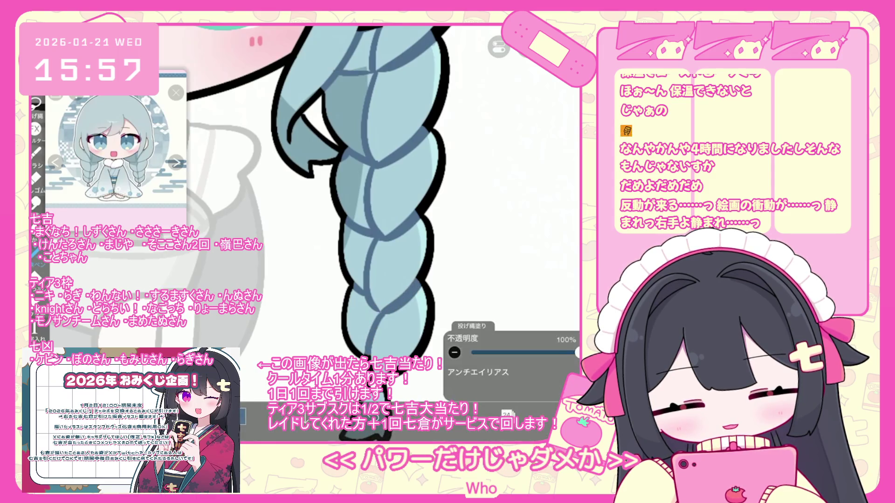
scroll(331, 233, down, 2)
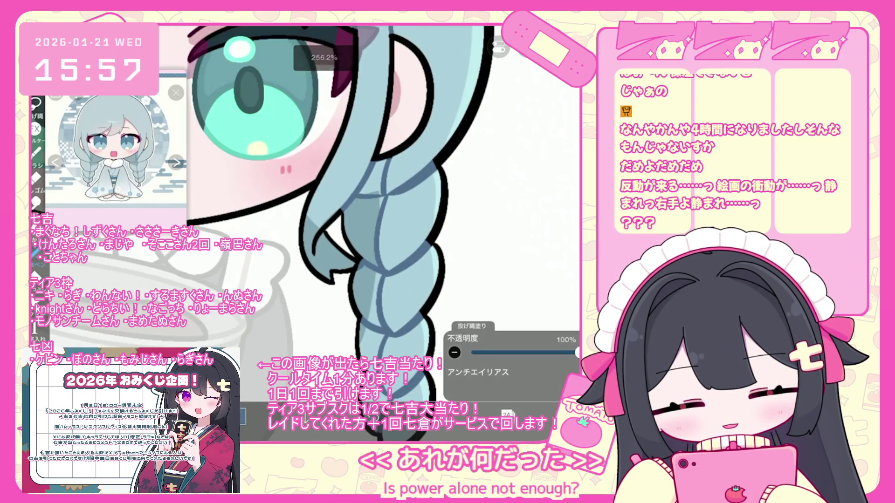
scroll(270, 209, down, 1)
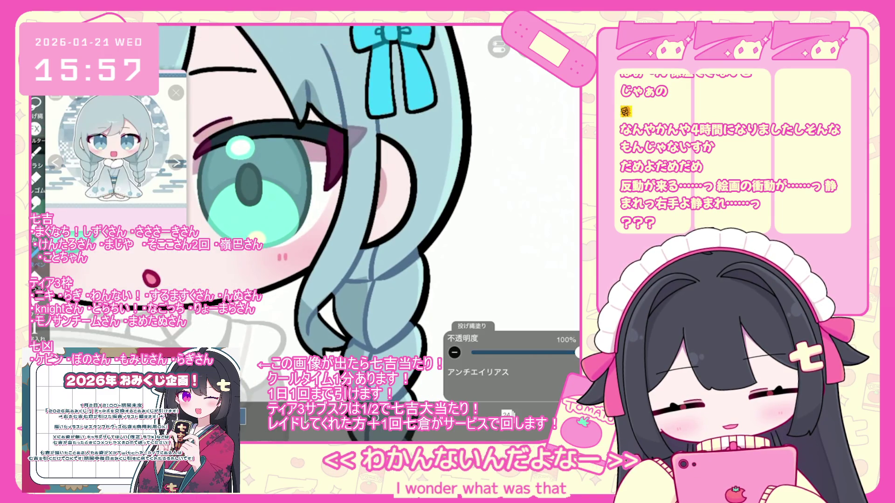
scroll(326, 214, down, 5)
scroll(354, 239, down, 1)
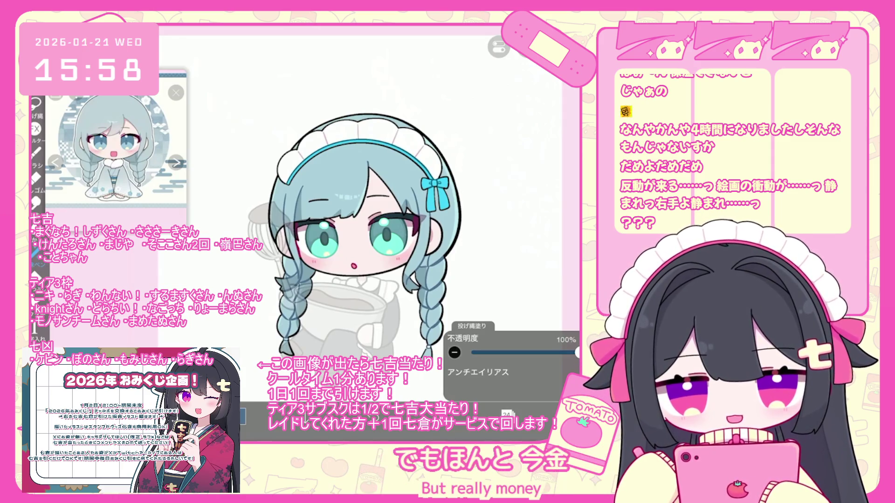
Step: Add a new empty layer above layer 21 and choose the pen brush
click(507, 413)
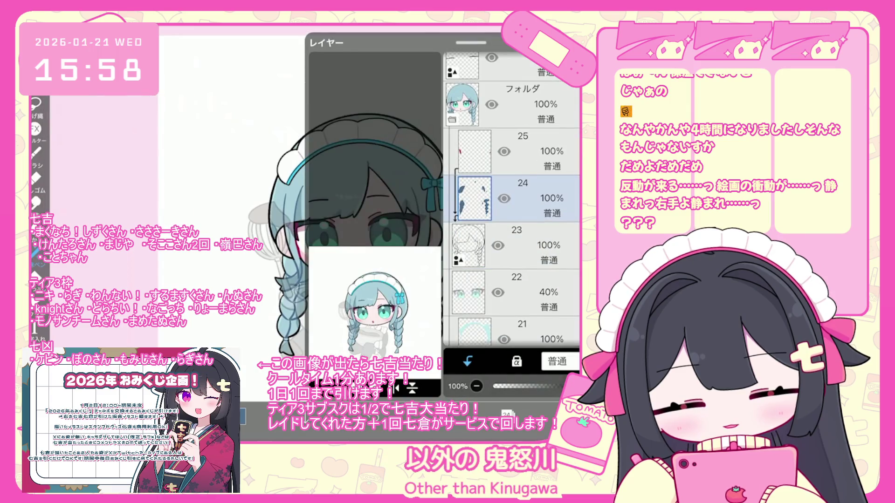
scroll(511, 199, down, 1)
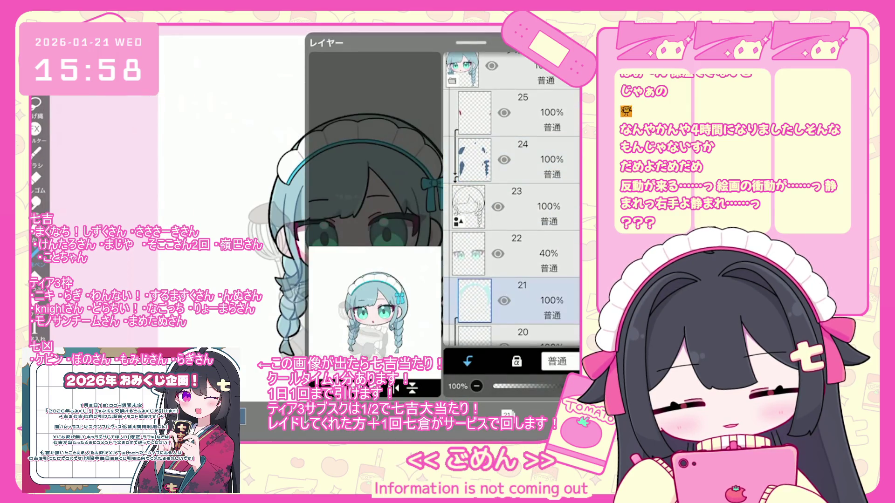
click(468, 361)
click(36, 152)
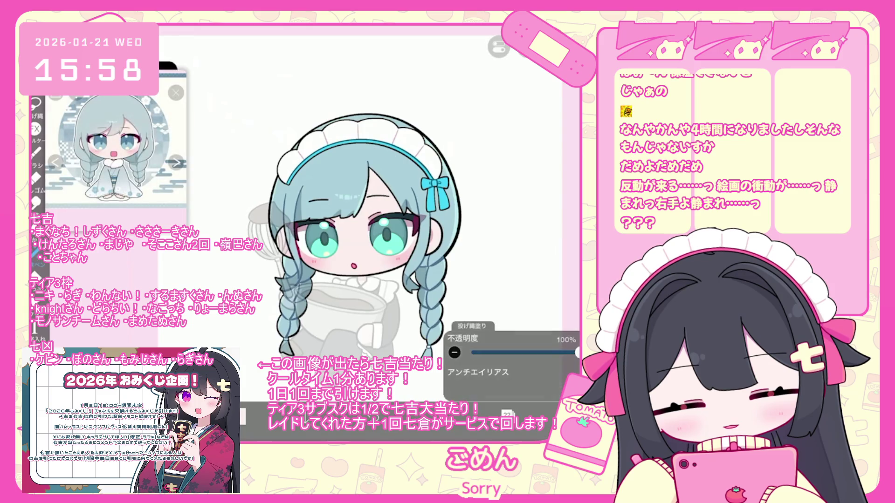
click(149, 238)
click(490, 261)
click(480, 413)
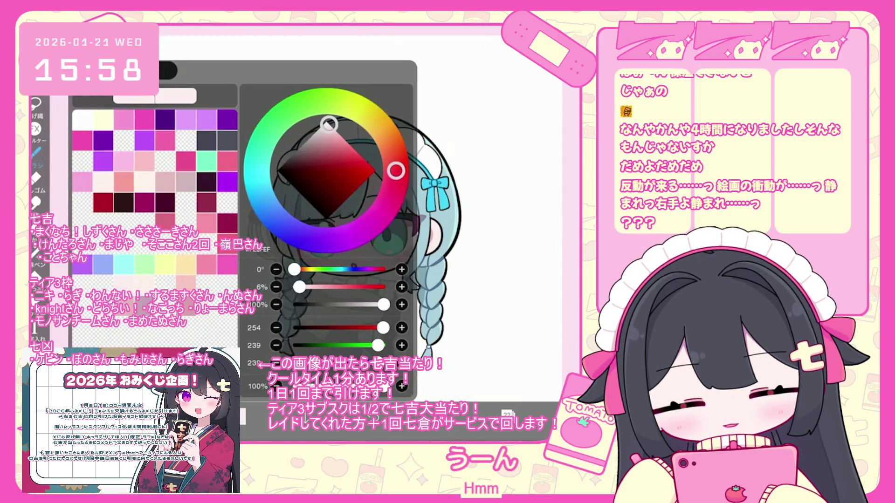
Step: Undo the stray stroke near the face and paint a reddish blush below the left eye
click(480, 413)
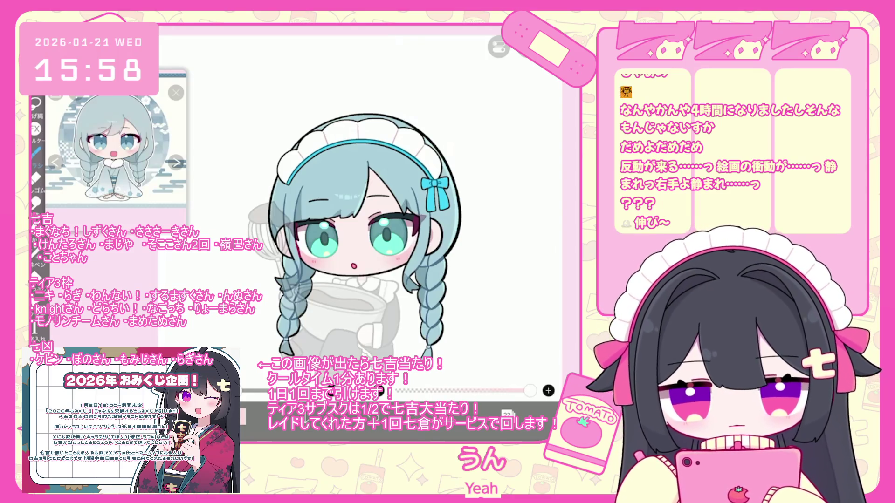
key(ctrl+z)
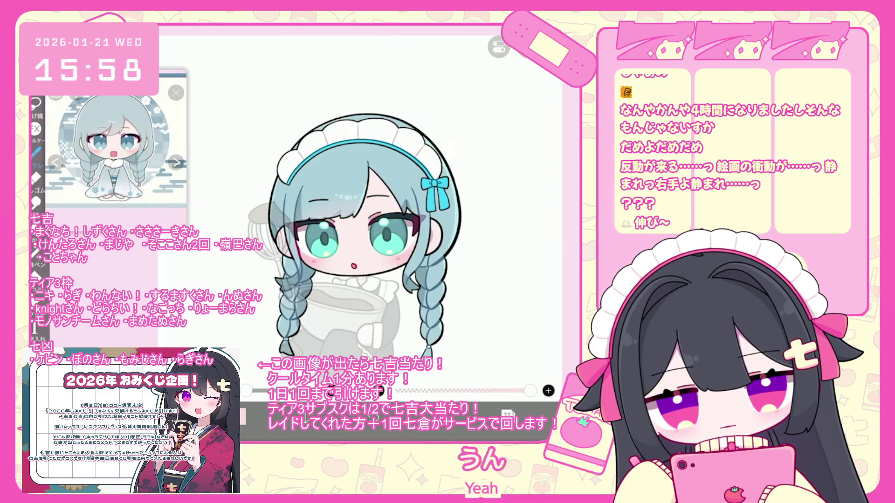
drag(305, 254, 322, 263)
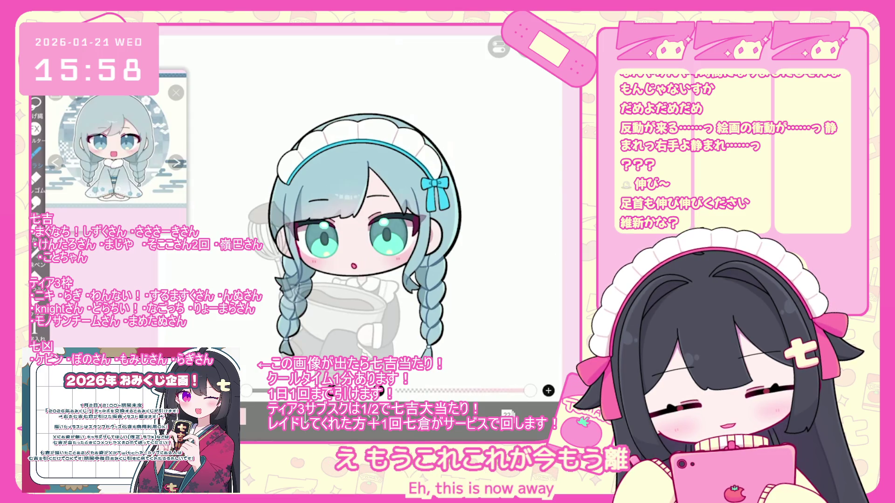
click(507, 413)
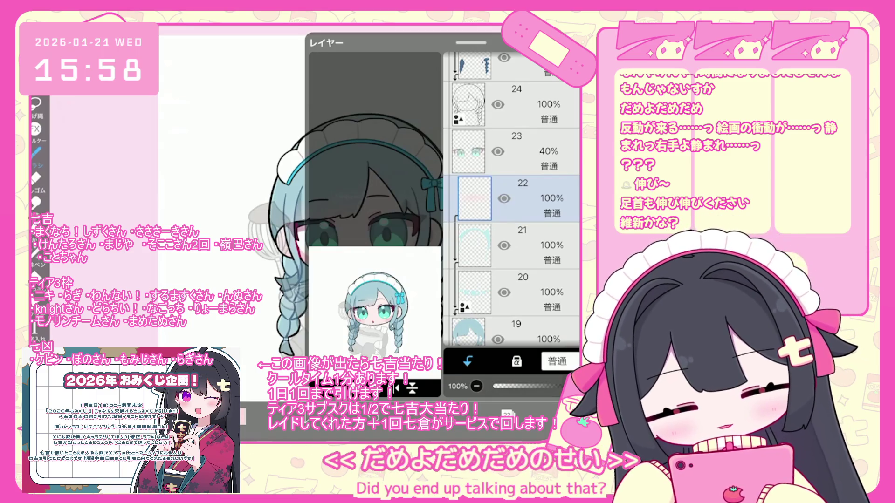
Step: Select layer 46, which holds the headband and hair bow
scroll(512, 200, up, 2)
scroll(513, 200, up, 10)
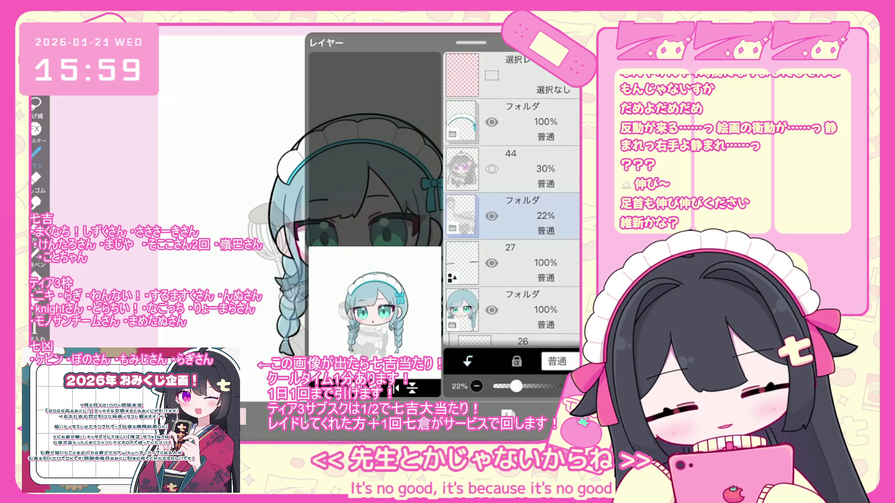
click(513, 122)
click(517, 309)
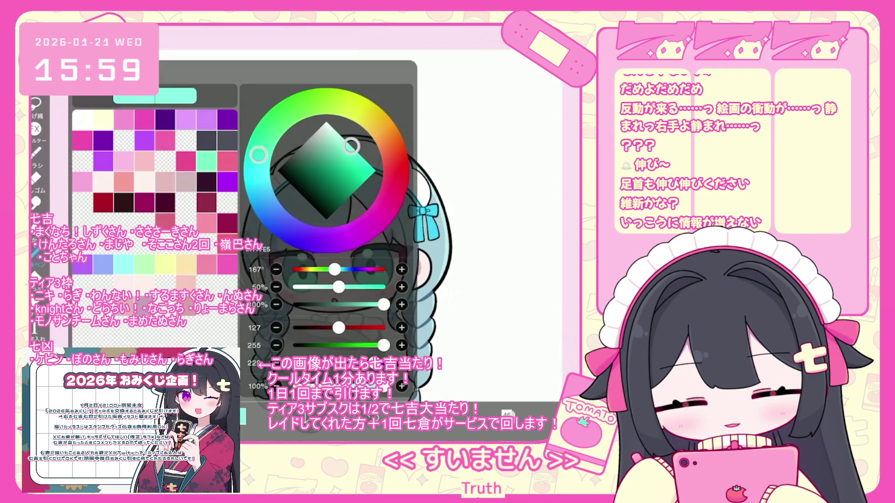
Step: Shift the colour to a dark navy around 205° hue, then select layer 48
drag(259, 154, 266, 206)
drag(320, 164, 319, 172)
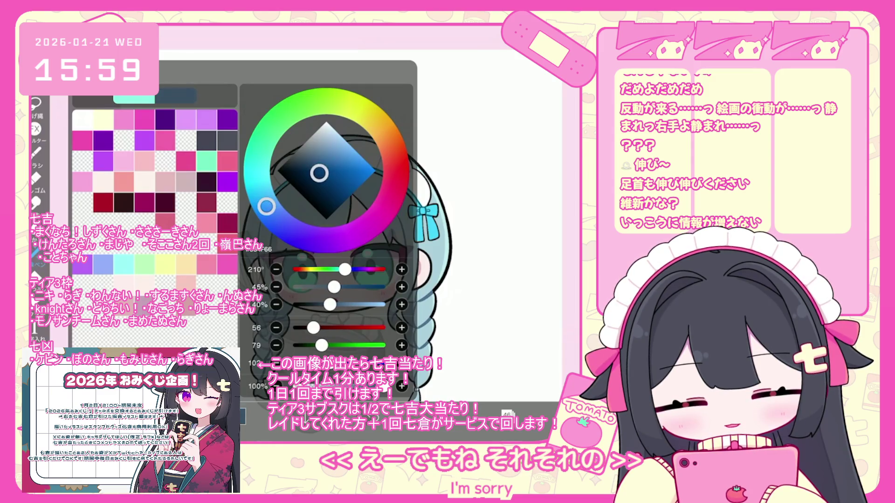
drag(266, 205, 264, 202)
drag(319, 172, 318, 173)
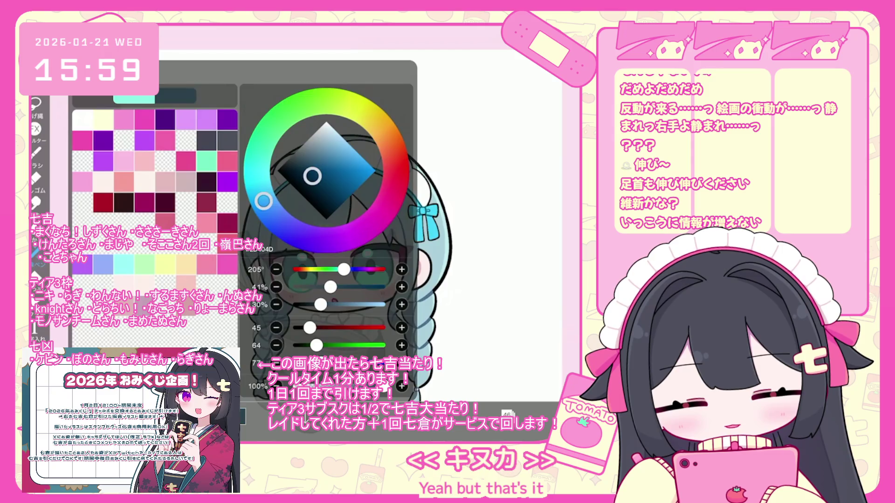
click(489, 139)
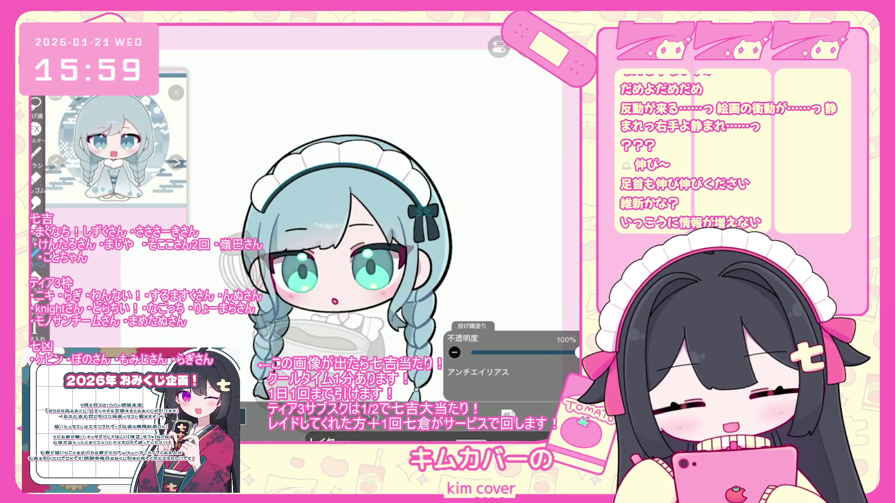
click(507, 414)
click(522, 104)
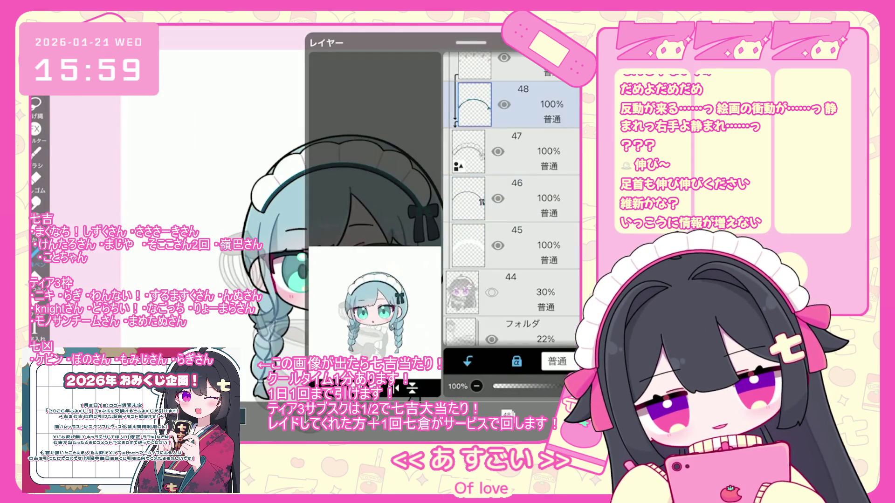
Step: Expand the faint 22% folder and select stockings layer 35
click(484, 413)
click(489, 140)
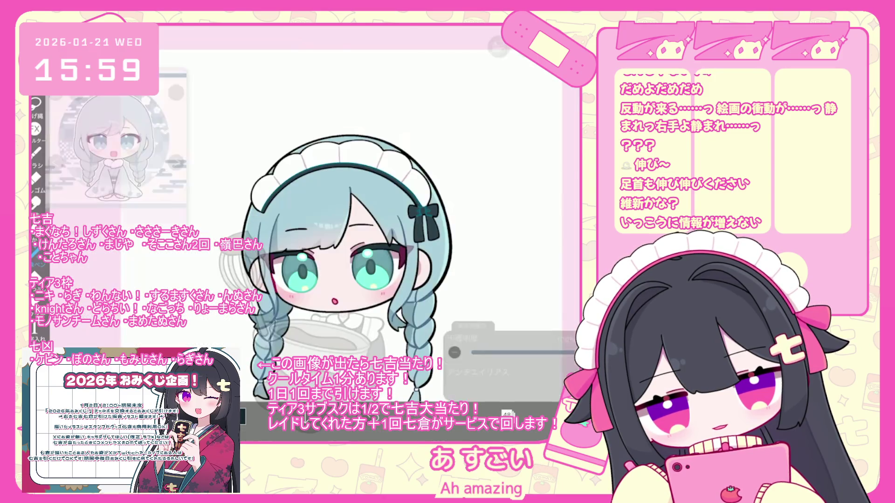
click(507, 414)
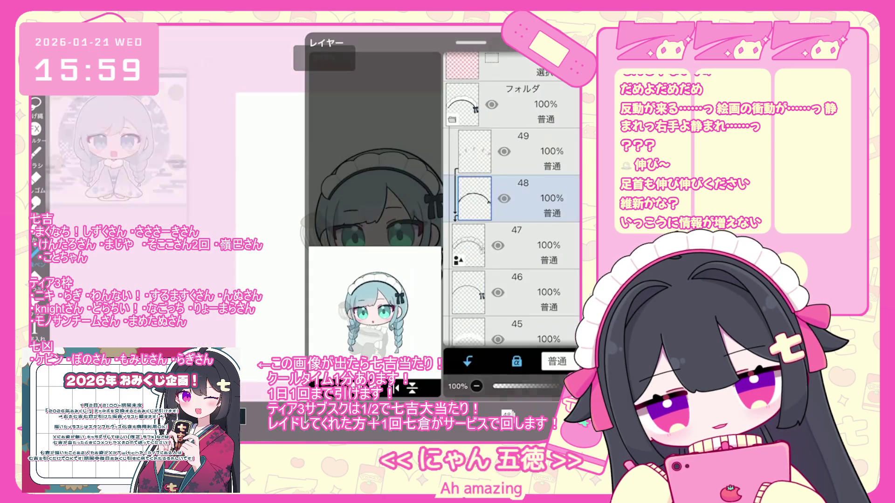
scroll(513, 196, up, 5)
click(512, 116)
scroll(512, 195, down, 2)
click(512, 160)
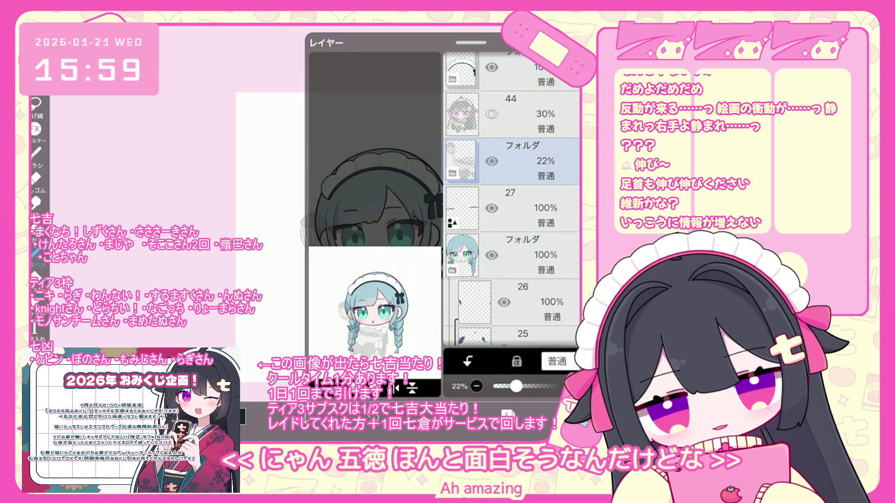
drag(503, 386, 559, 386)
click(452, 173)
scroll(512, 201, down, 3)
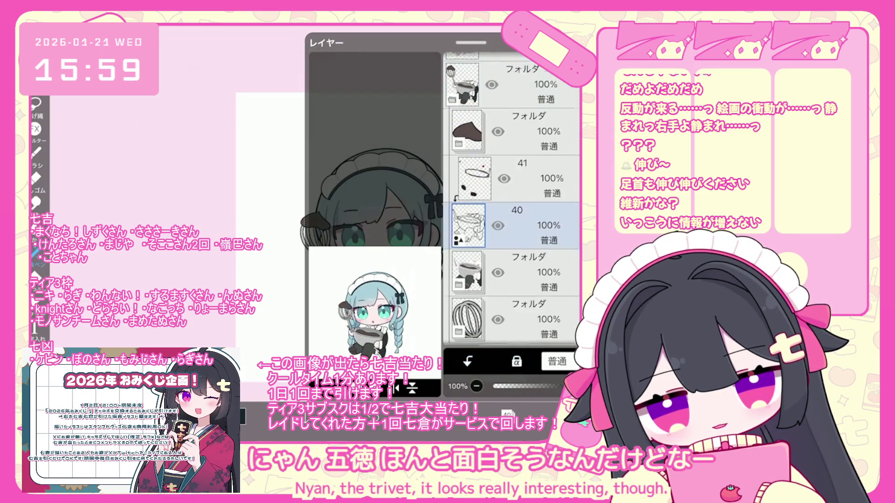
scroll(512, 200, down, 4)
click(512, 125)
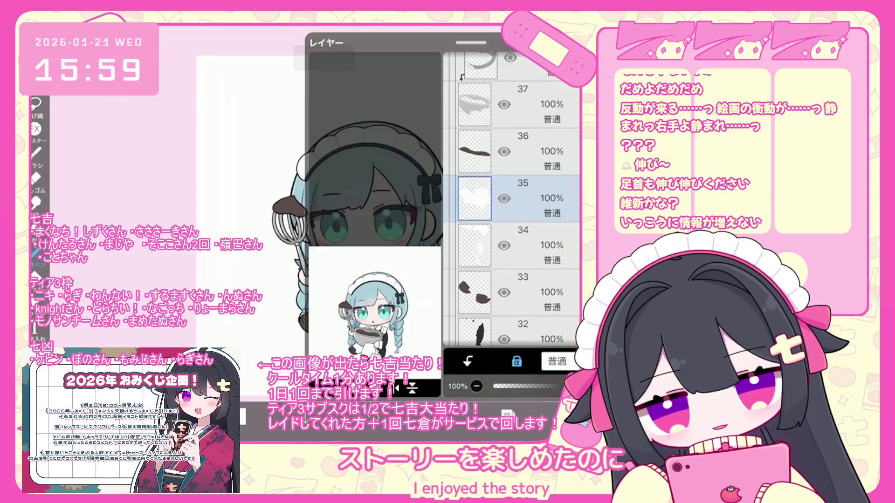
Step: Make layer 41 the active layer and return to the full canvas view
click(522, 280)
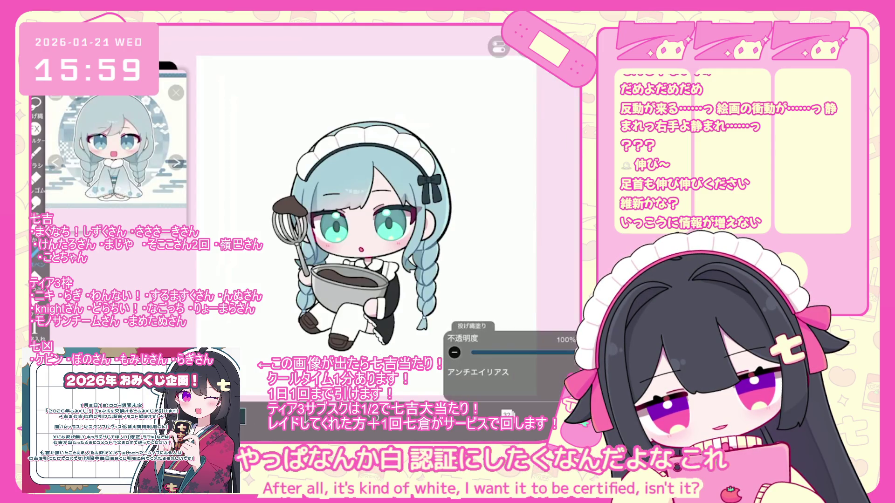
click(507, 414)
scroll(513, 201, up, 6)
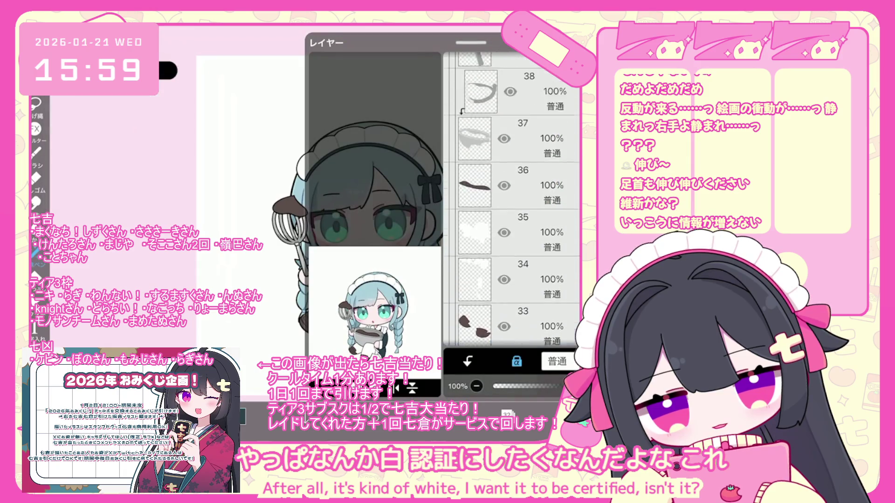
click(522, 205)
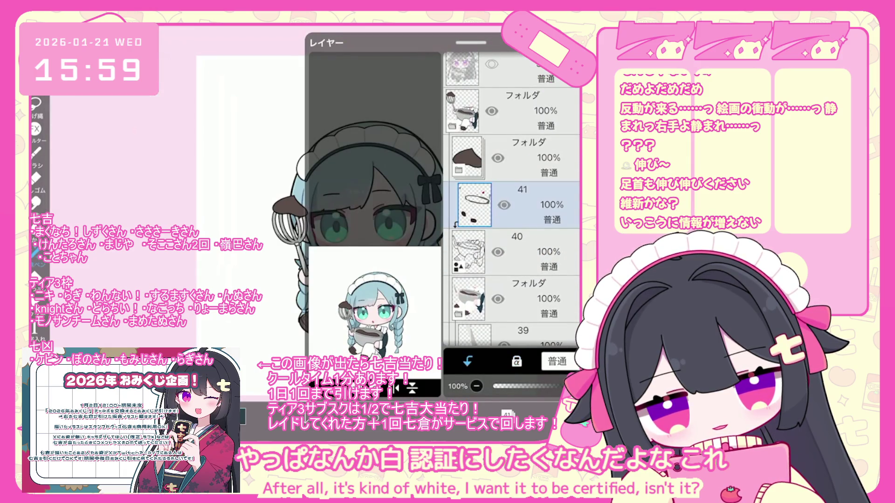
click(507, 414)
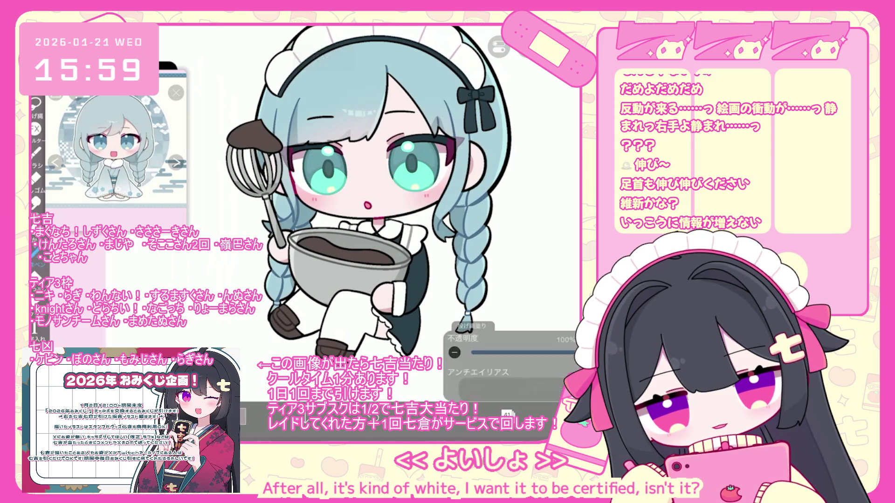
Step: Zoom around the bowl and legs to inspect them
scroll(391, 209, up, 5)
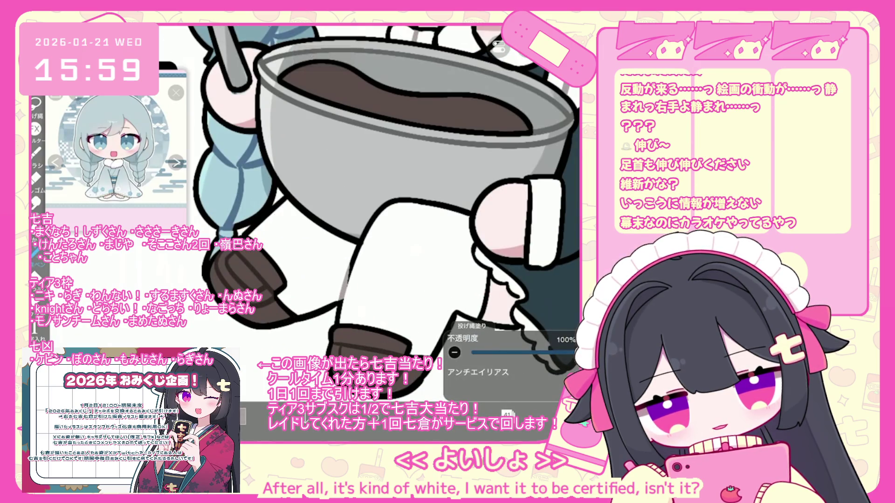
scroll(373, 215, up, 2)
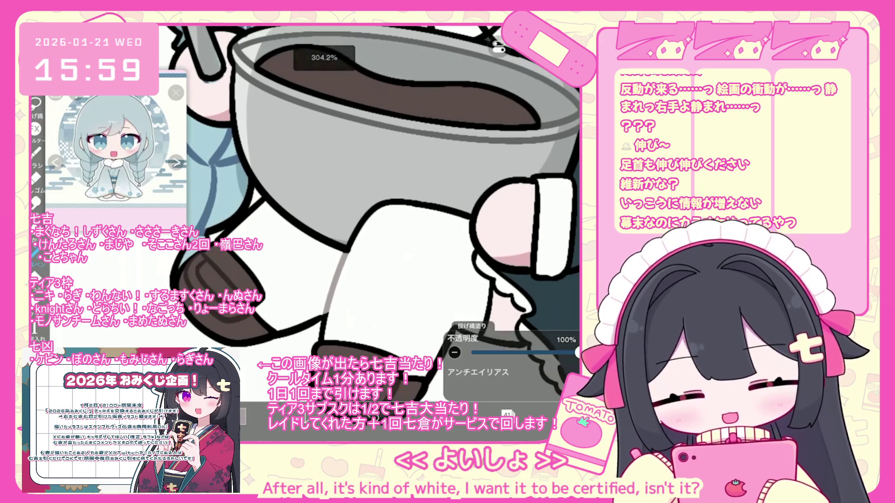
scroll(373, 224, down, 3)
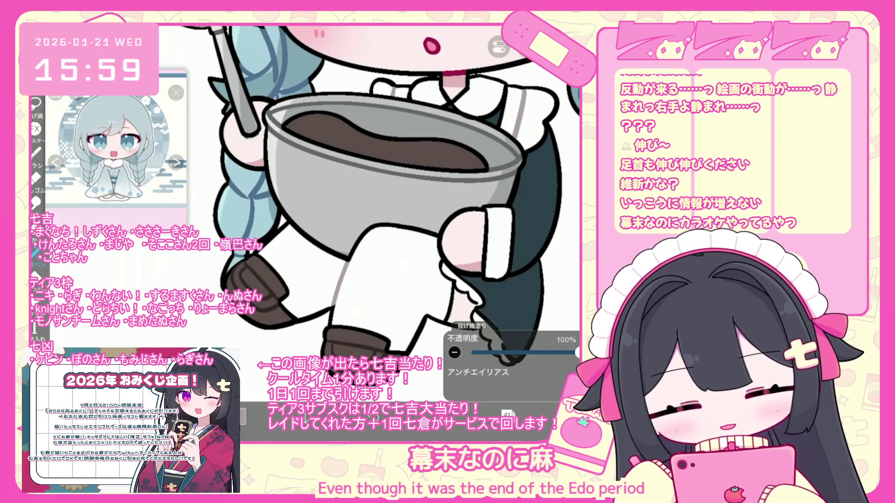
scroll(373, 201, down, 3)
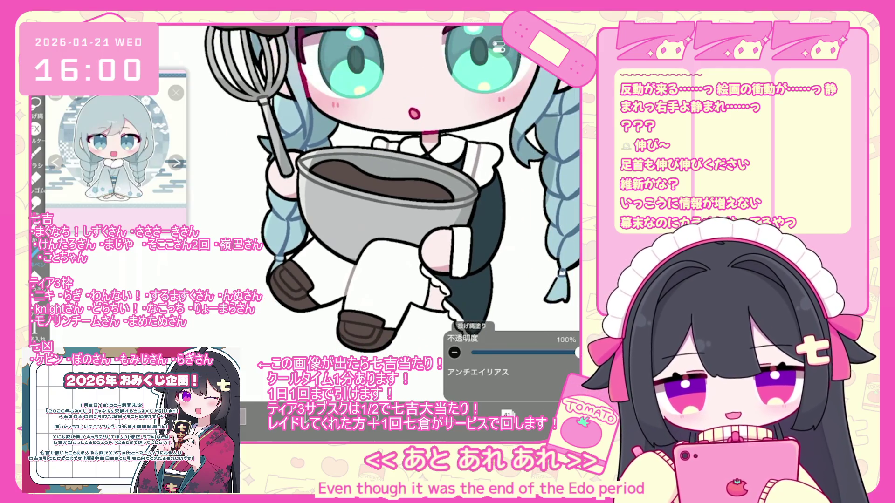
scroll(392, 187, down, 1)
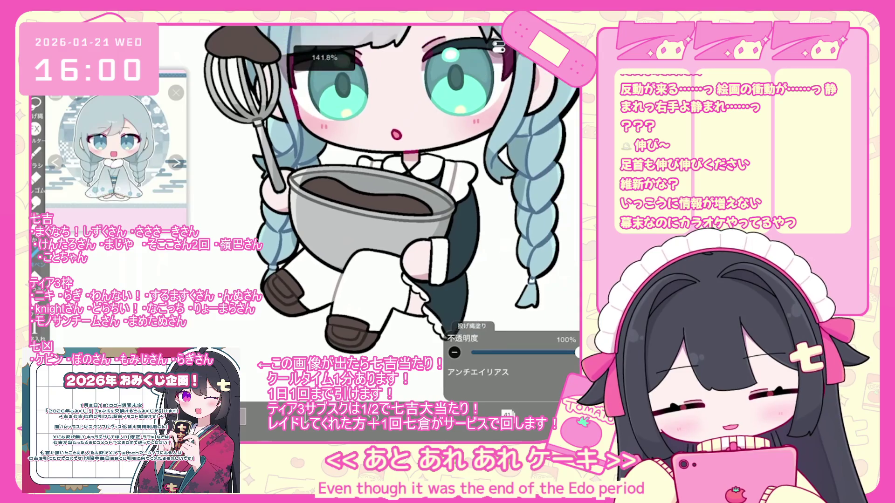
Step: Step down the layer stack through layers 21 and 4 to select layer 2
click(507, 414)
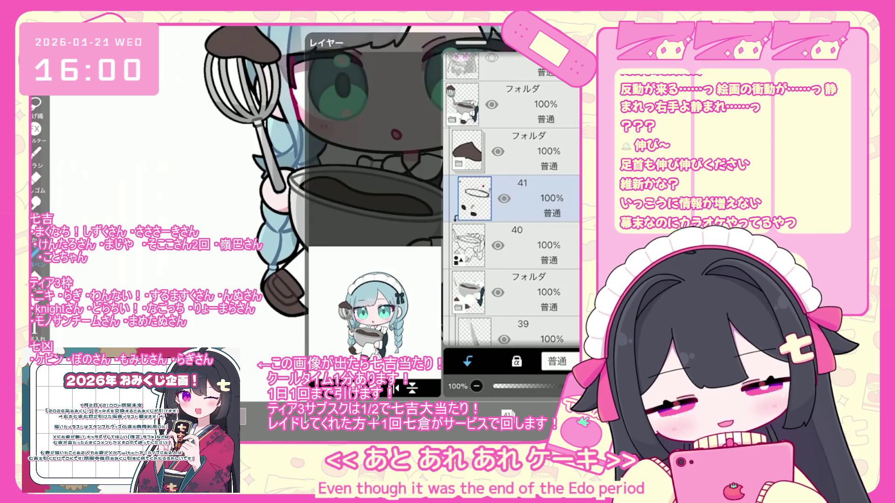
scroll(512, 196, down, 8)
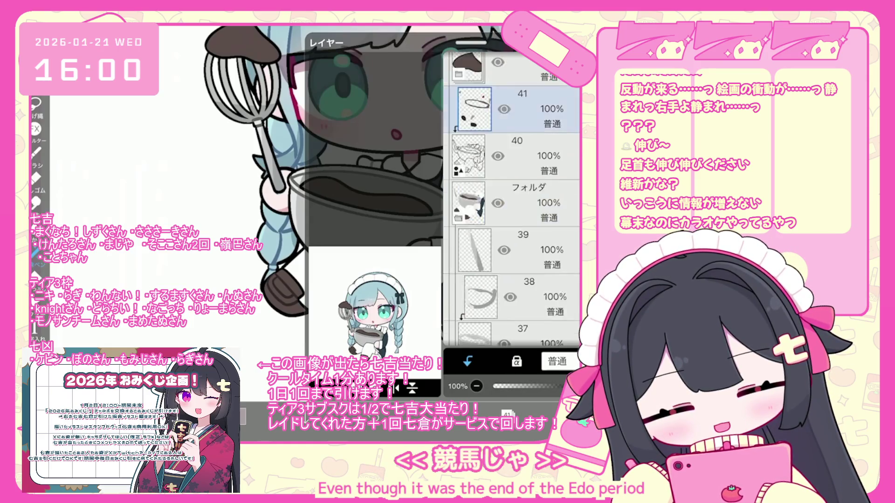
scroll(512, 196, down, 12)
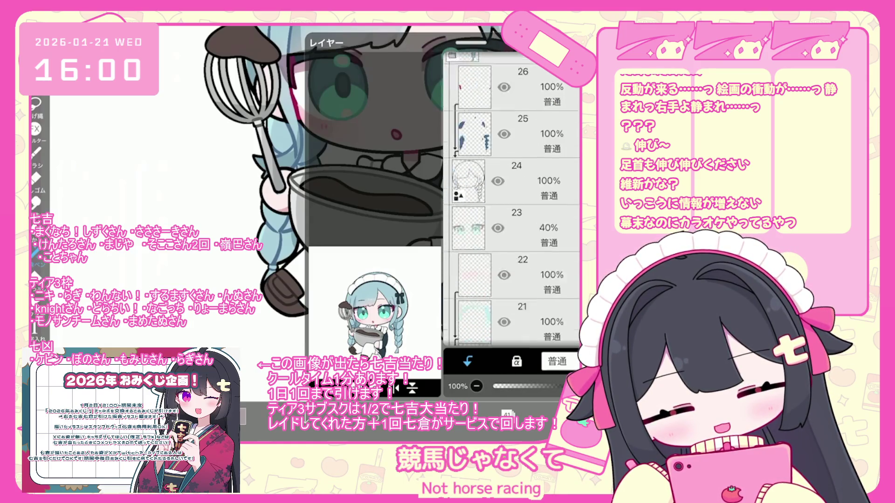
click(513, 227)
scroll(511, 195, down, 15)
click(512, 257)
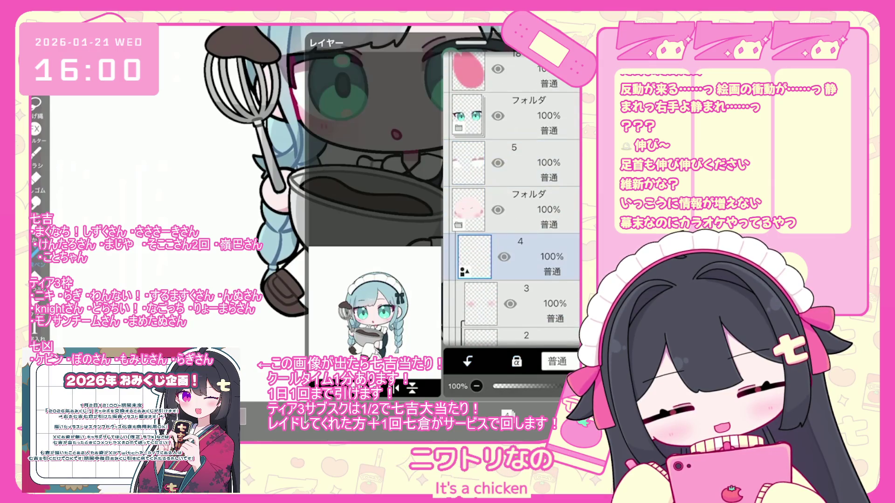
scroll(512, 195, down, 3)
click(526, 289)
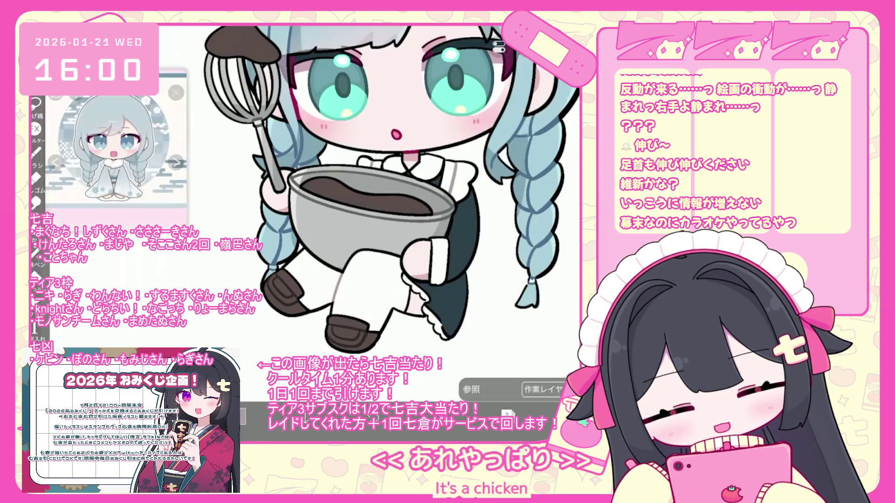
Step: Undo the last lasso fill and zoom out to check the whole maid illustration
scroll(359, 233, up, 2)
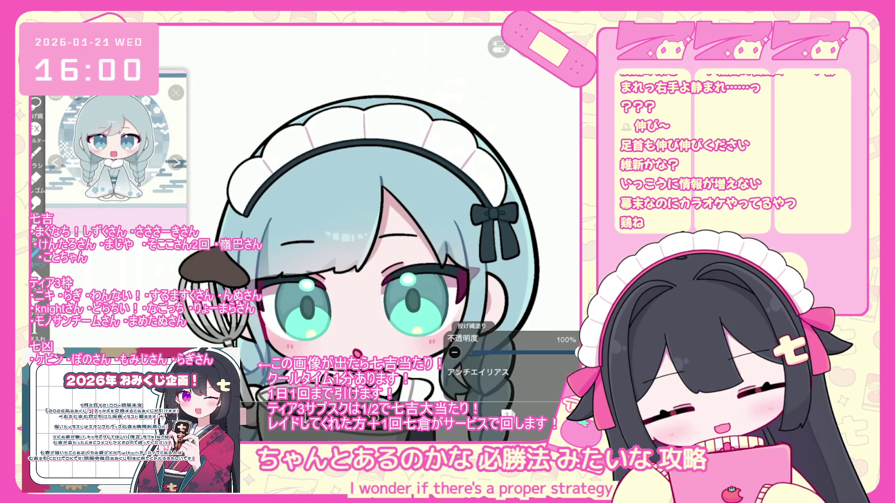
key(ctrl+z)
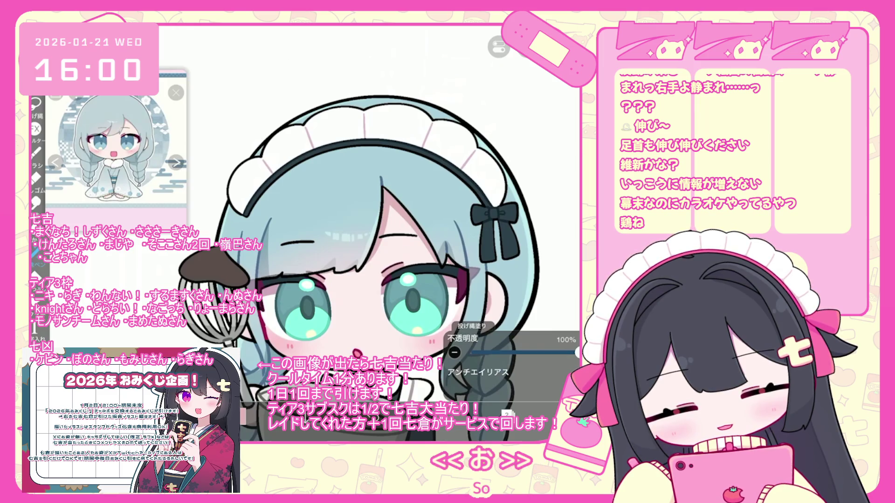
scroll(354, 233, down, 3)
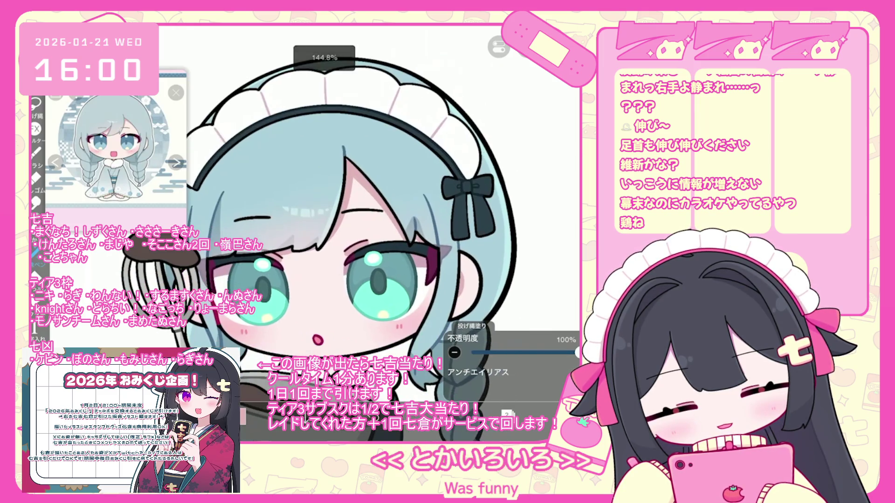
scroll(326, 261, up, 3)
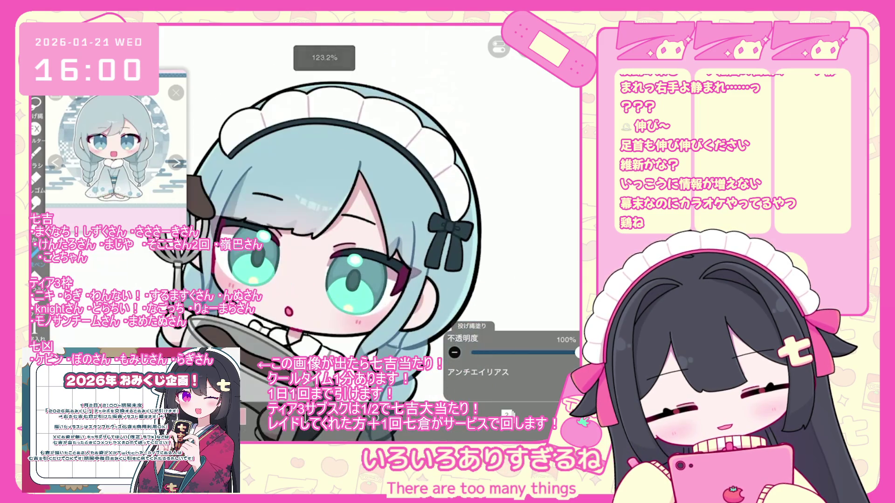
scroll(354, 260, down, 3)
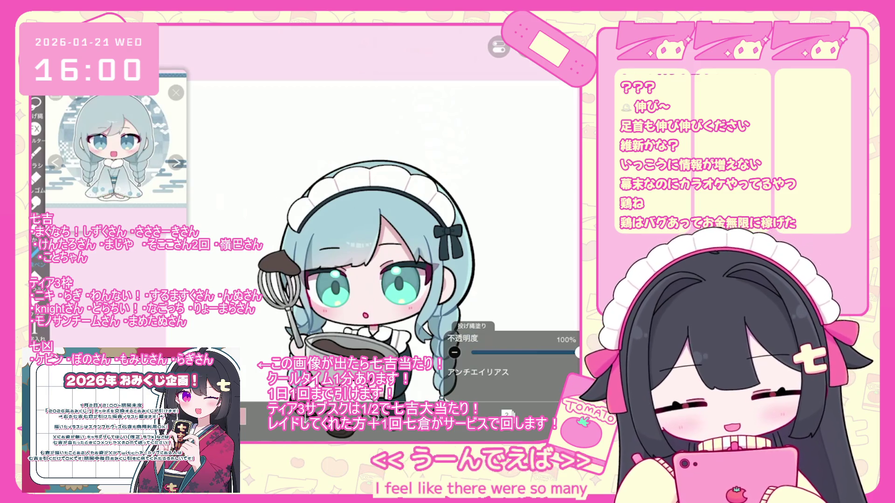
scroll(366, 279, down, 2)
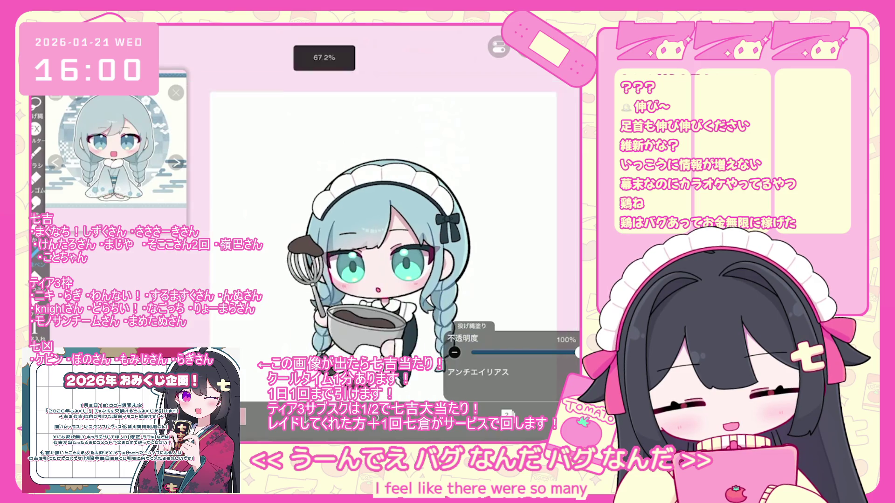
scroll(386, 261, down, 1)
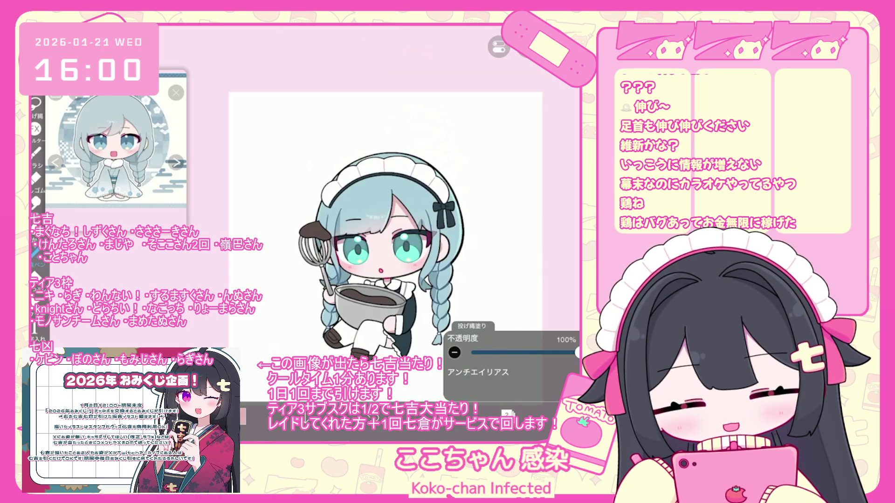
scroll(387, 233, up, 3)
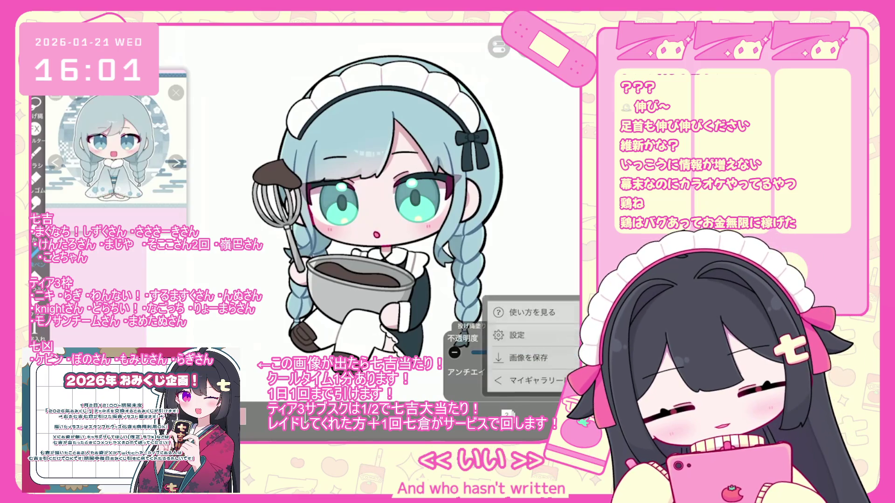
Step: Save the artwork as 無題1578 and return to gallery folder 新規フォルダ55
click(519, 321)
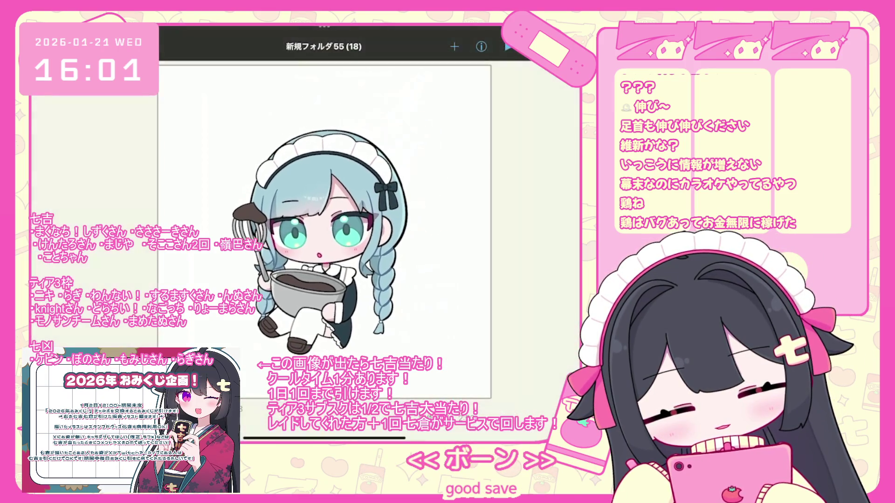
scroll(305, 247, down, 1)
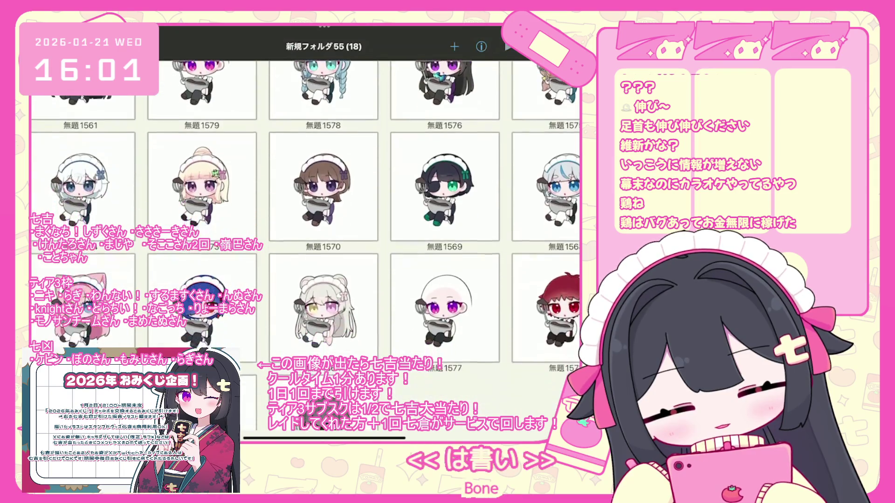
scroll(306, 247, up, 1)
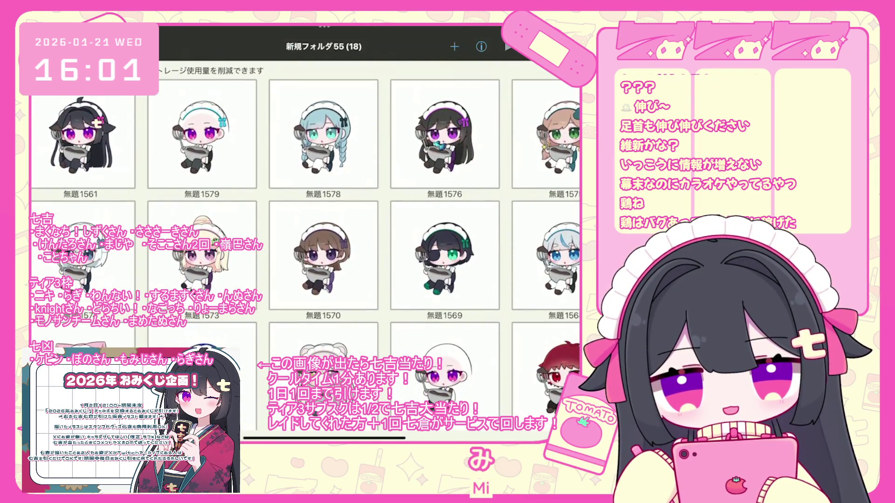